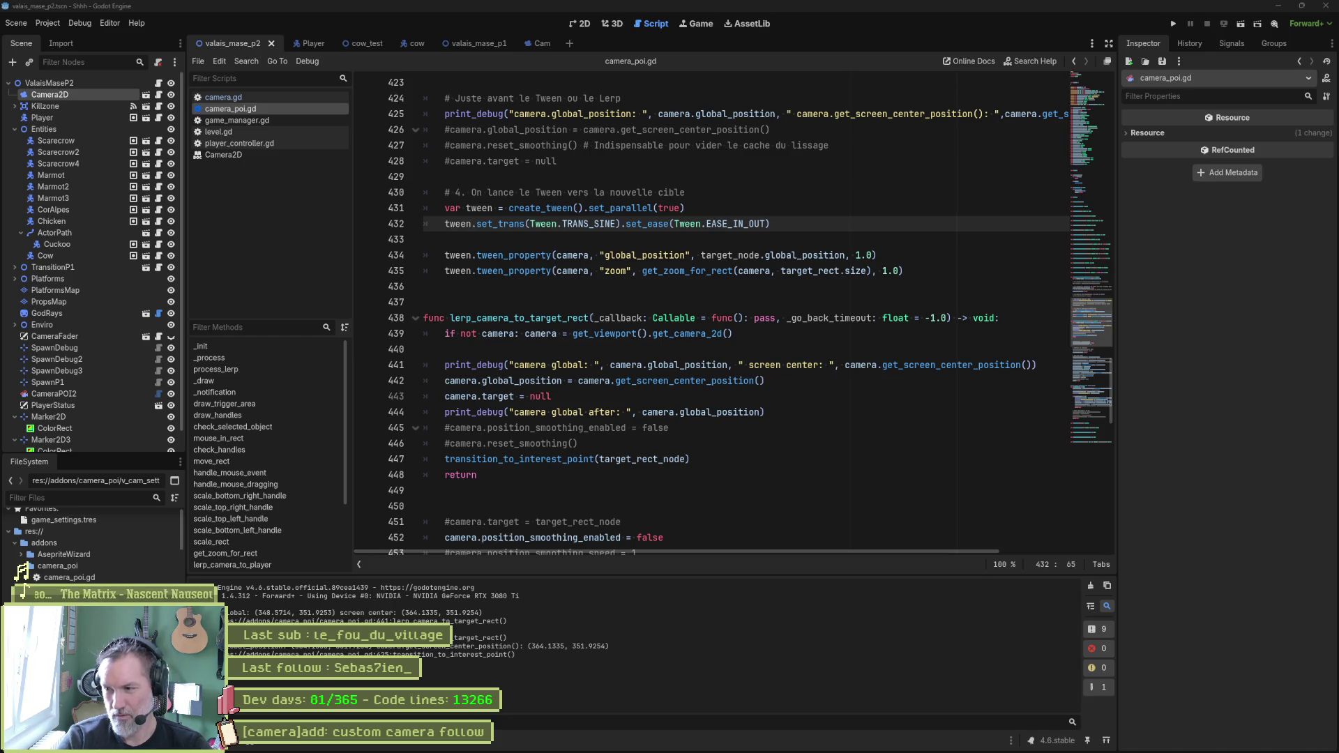
Step: Drag the Twitch stream window off-screen to bring camera_poi.gd back into view
{"action": "left_click", "coordinate": [788, 411]}
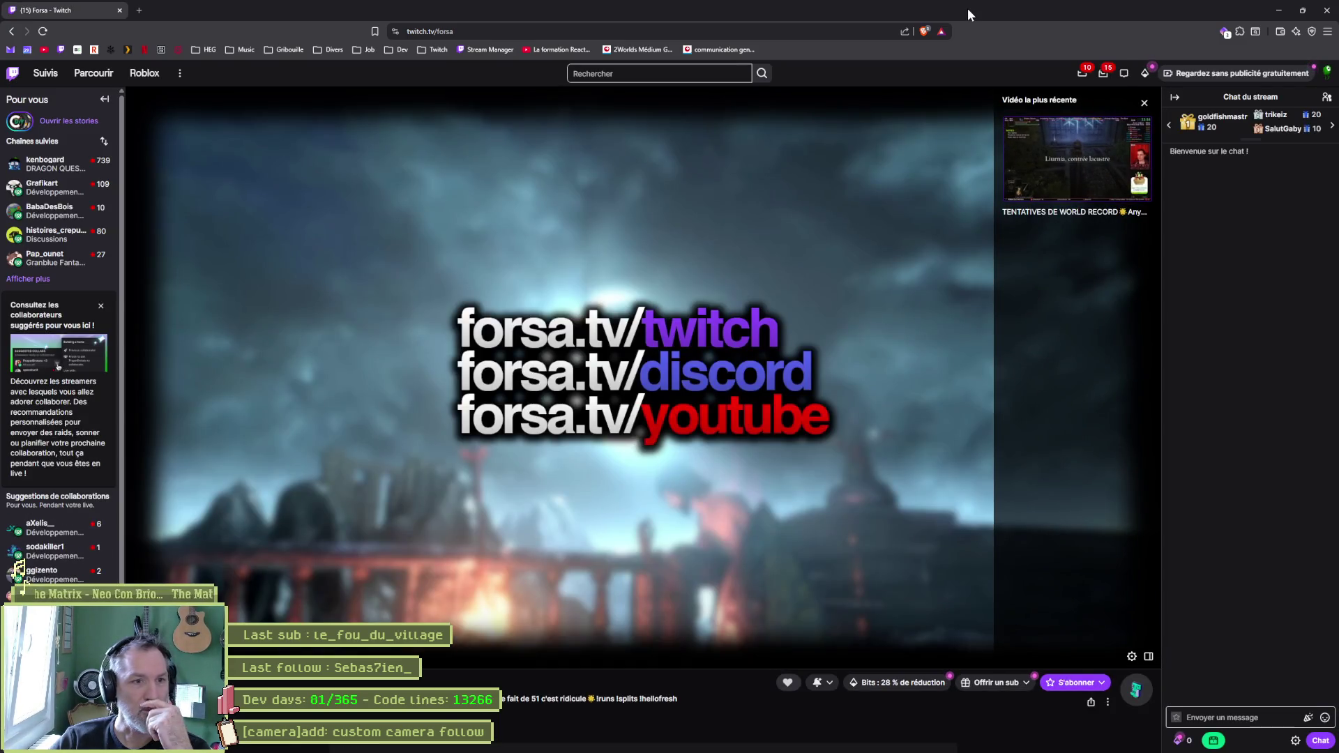
{"action": "mouse_move", "coordinate": [968, 7]}
{"action": "left_mouse_down"}
{"action": "mouse_move", "coordinate": [978, 26]}
{"action": "mouse_move", "coordinate": [1338, 28]}
{"action": "left_mouse_up"}
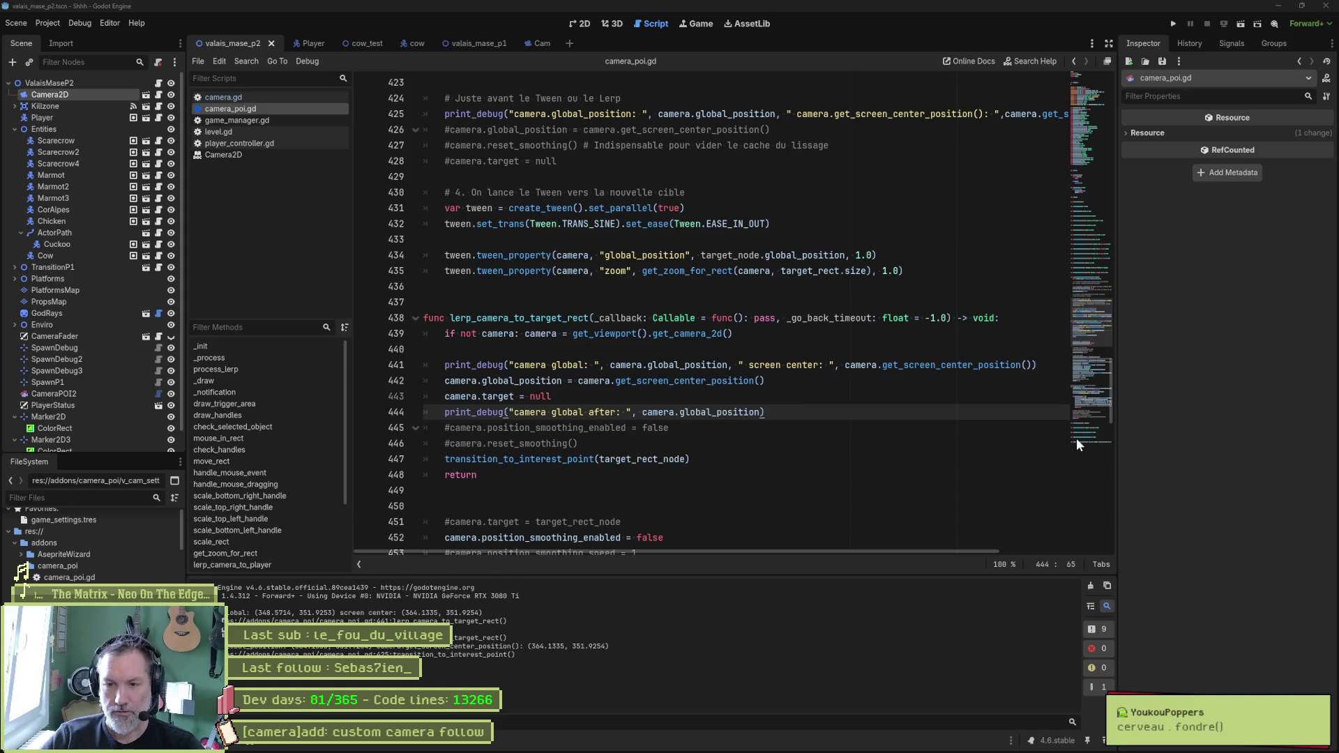
{"action": "left_click", "coordinate": [740, 444]}
{"action": "scroll", "coordinate": [708, 445], "scroll_direction": "up", "scroll_amount": 2}
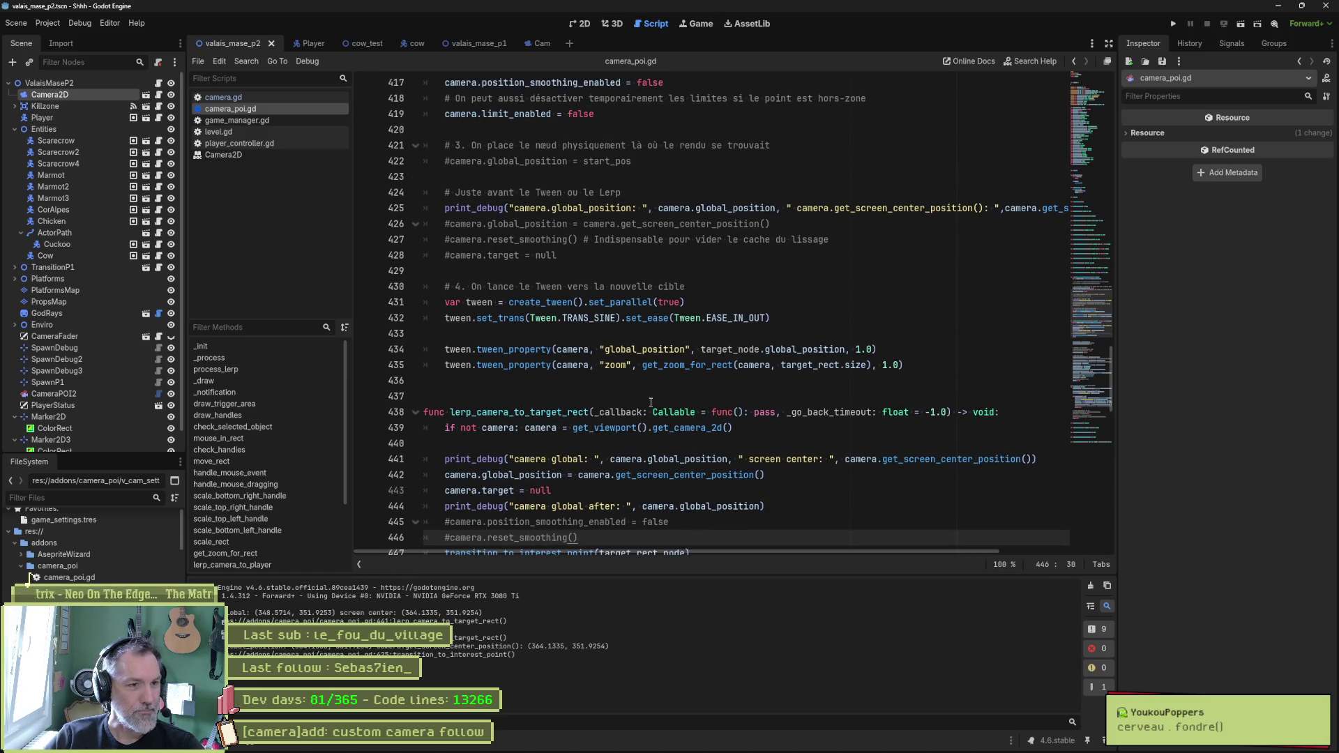
{"action": "scroll", "coordinate": [651, 403], "scroll_direction": "down", "scroll_amount": 6}
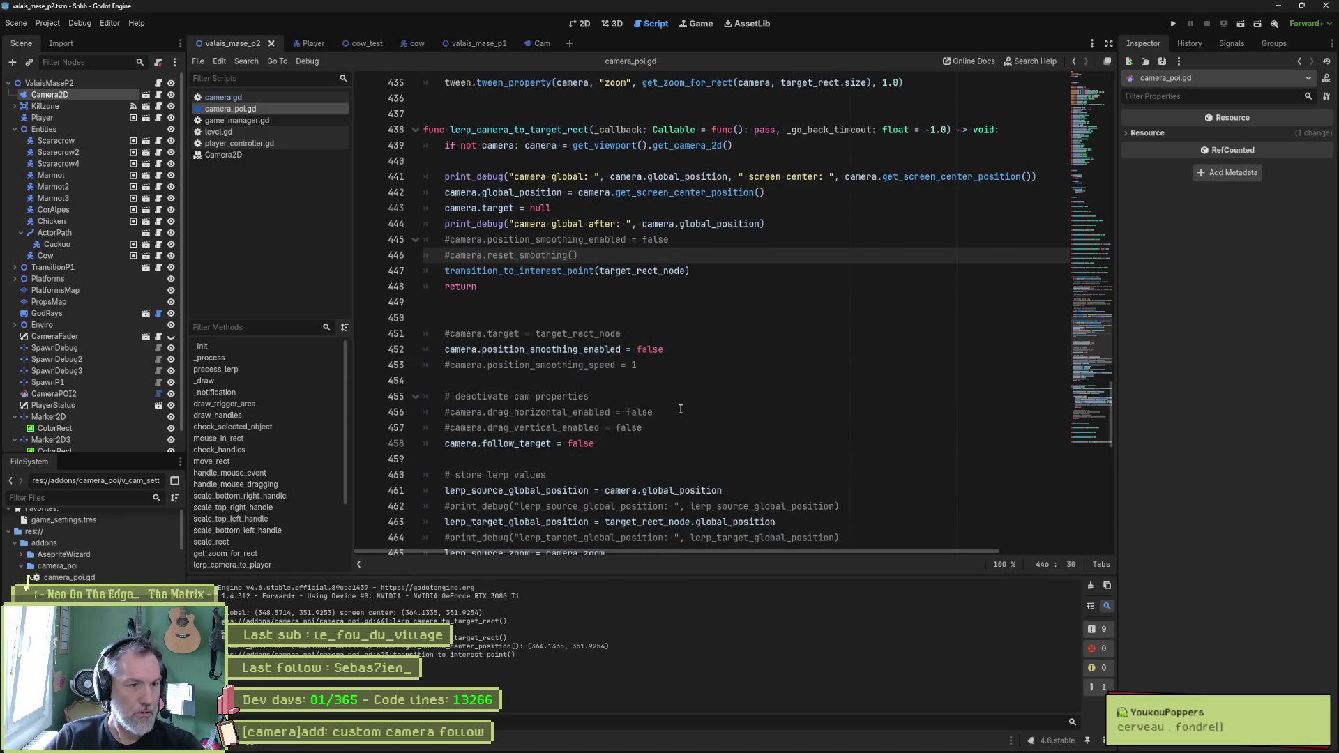
{"action": "scroll", "coordinate": [680, 409], "scroll_direction": "down", "scroll_amount": 6}
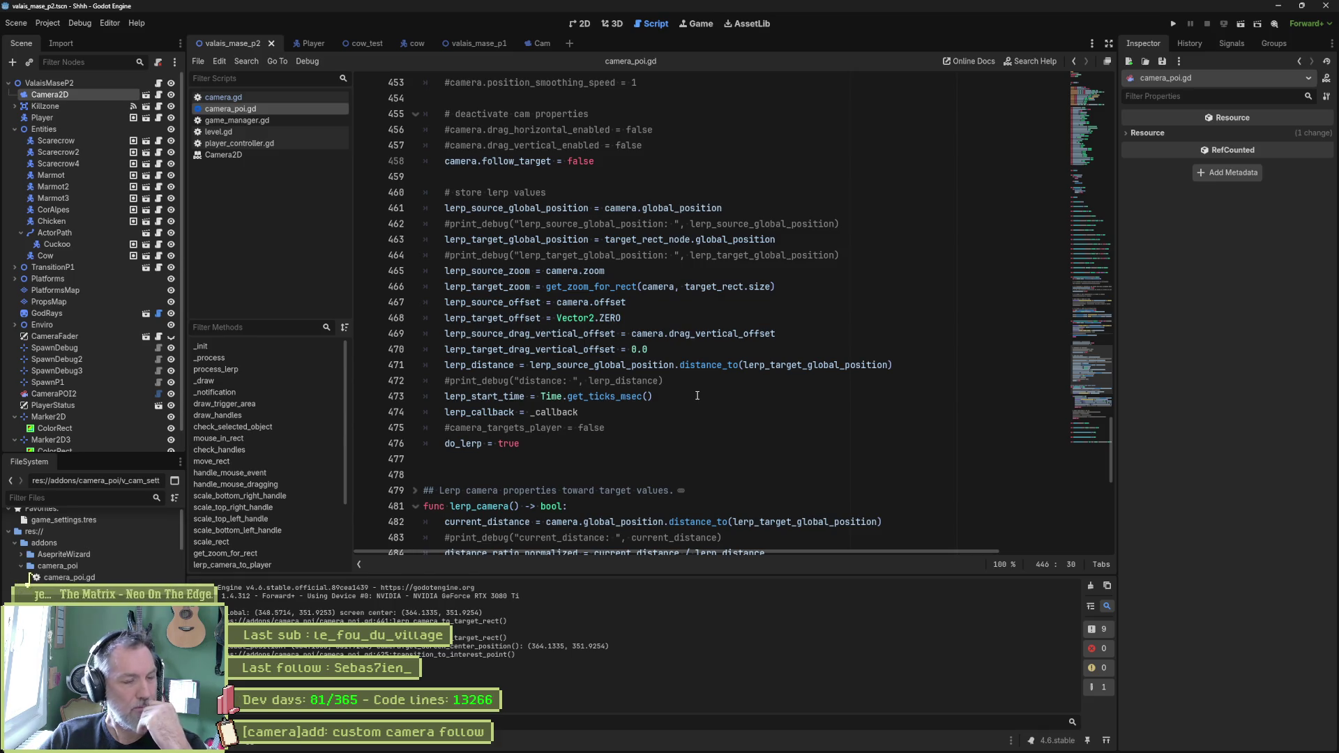
{"action": "scroll", "coordinate": [690, 404], "scroll_direction": "down", "scroll_amount": 4}
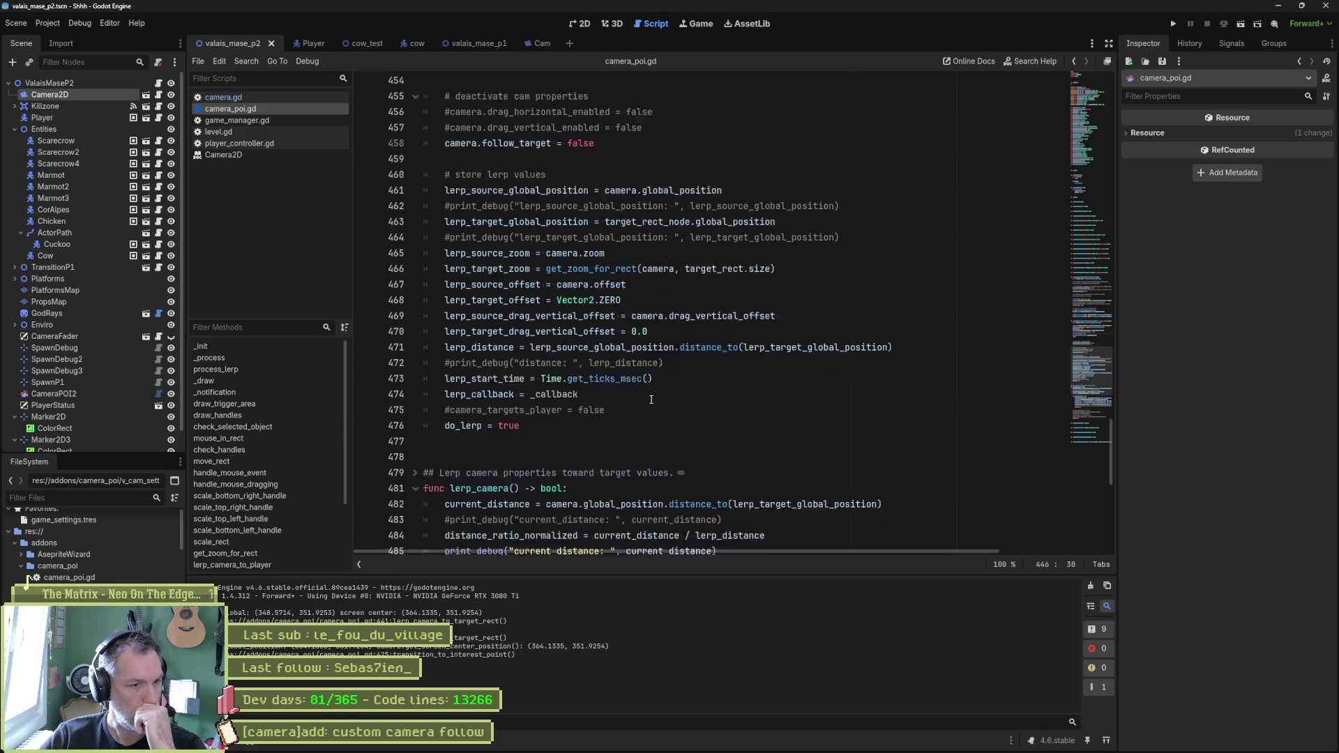
{"action": "scroll", "coordinate": [650, 400], "scroll_direction": "down", "scroll_amount": 2}
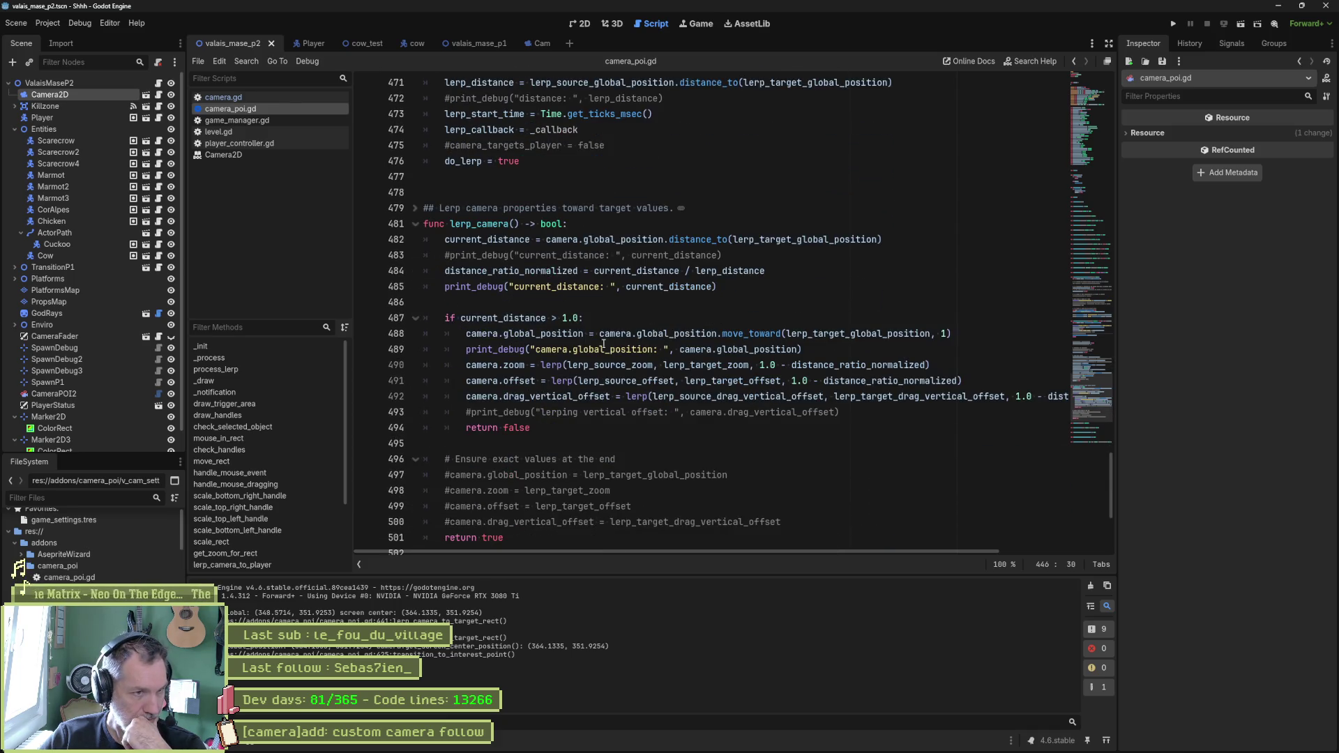
{"action": "double_click", "coordinate": [478, 223]}
{"action": "scroll", "coordinate": [745, 341], "scroll_direction": "up", "scroll_amount": 2}
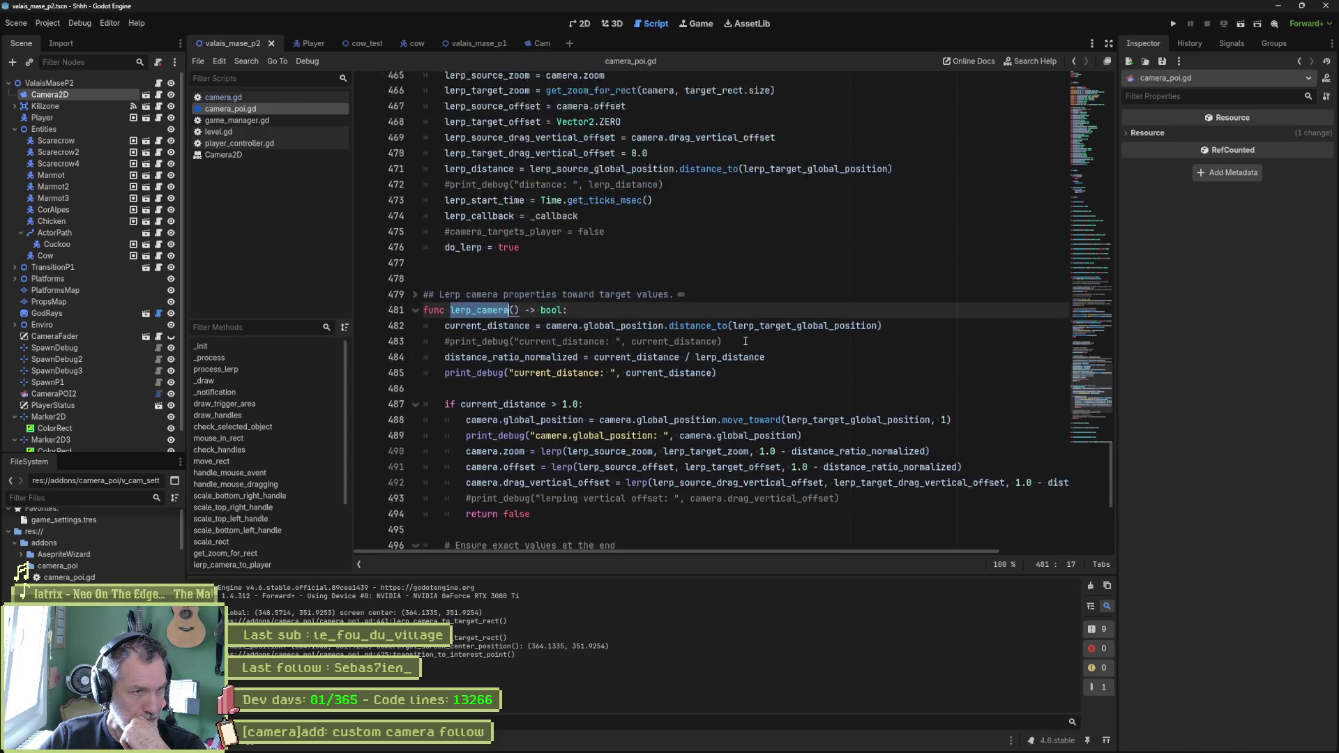
{"action": "scroll", "coordinate": [745, 341], "scroll_direction": "up", "scroll_amount": 2}
{"action": "scroll", "coordinate": [745, 341], "scroll_direction": "down", "scroll_amount": 2}
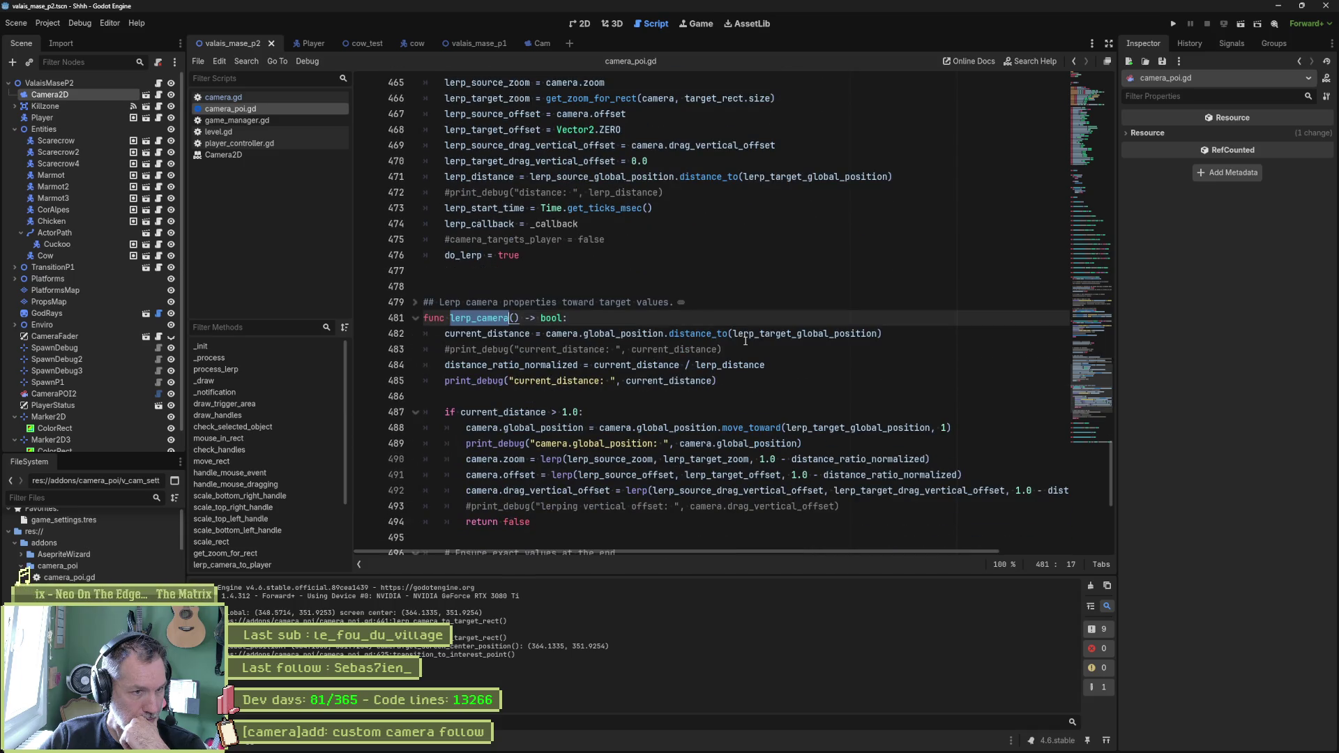
{"action": "scroll", "coordinate": [745, 341], "scroll_direction": "down", "scroll_amount": 2}
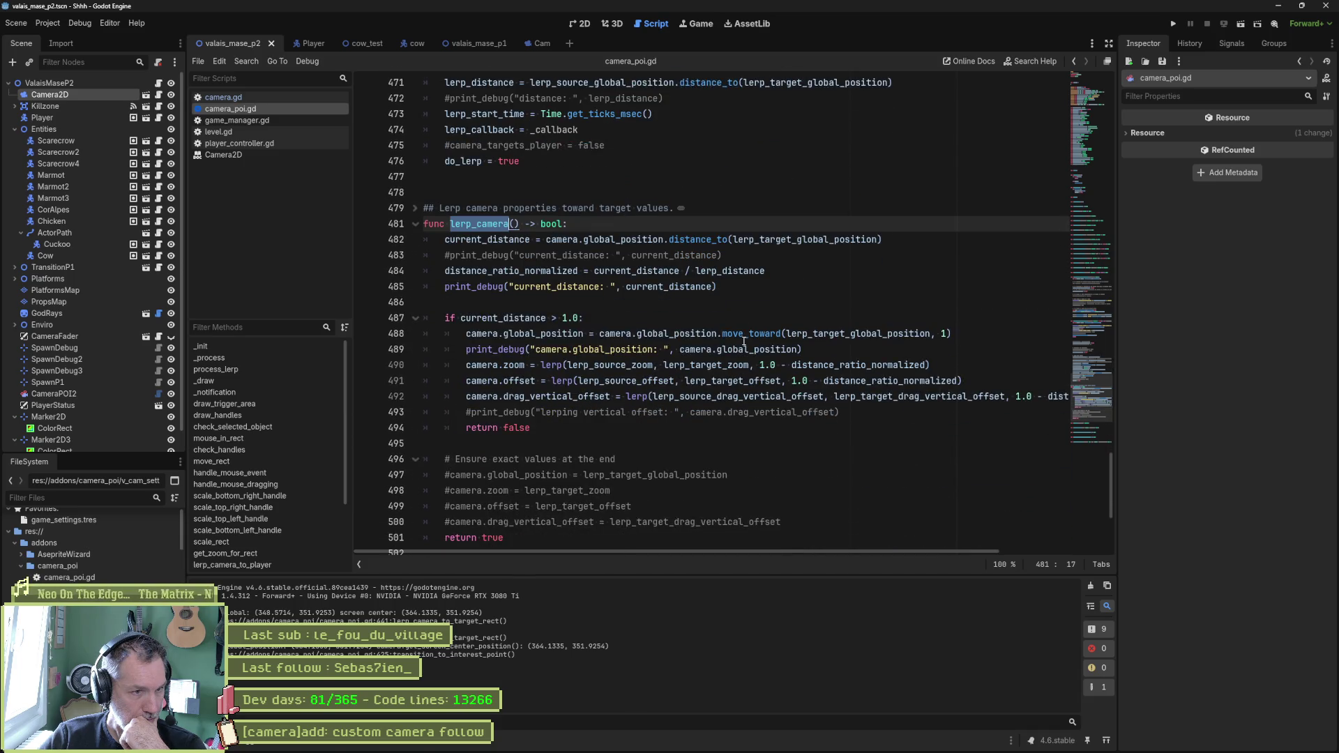
{"action": "mouse_move", "coordinate": [745, 341]}
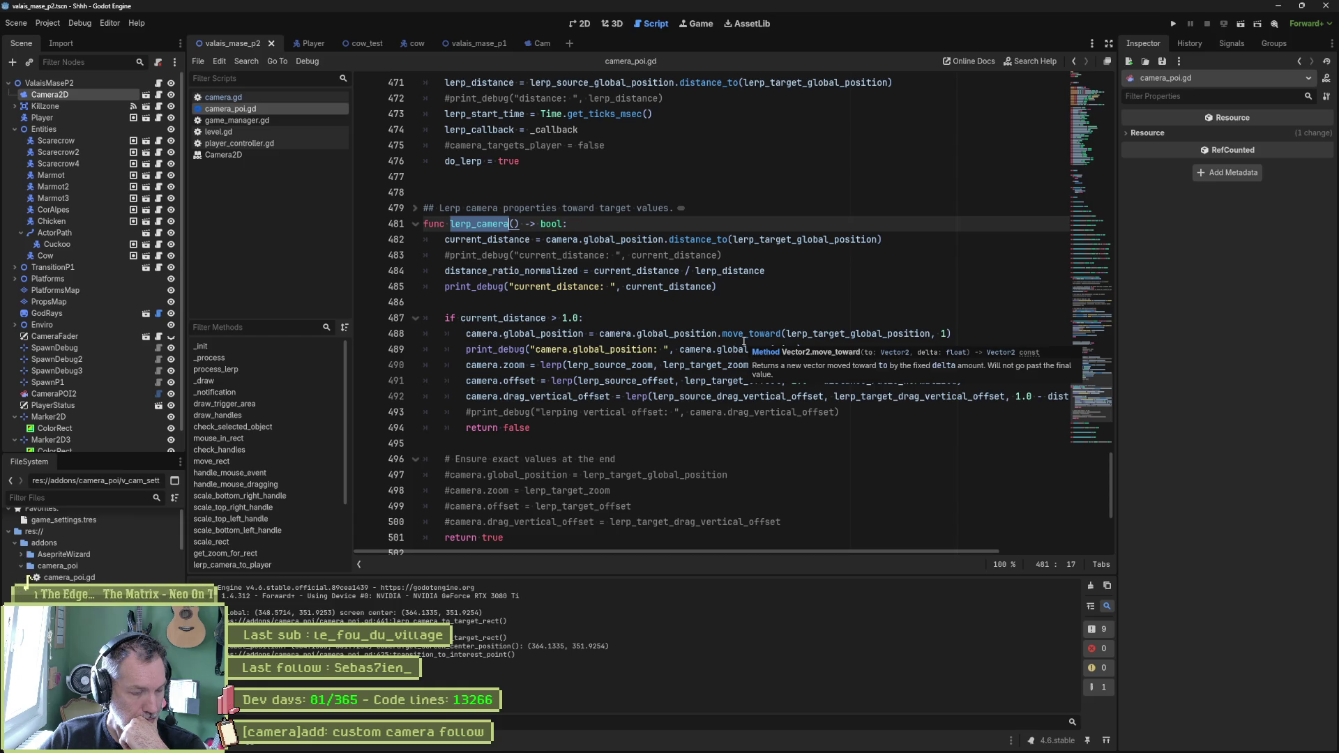
{"action": "scroll", "coordinate": [741, 340], "scroll_direction": "up", "scroll_amount": 3}
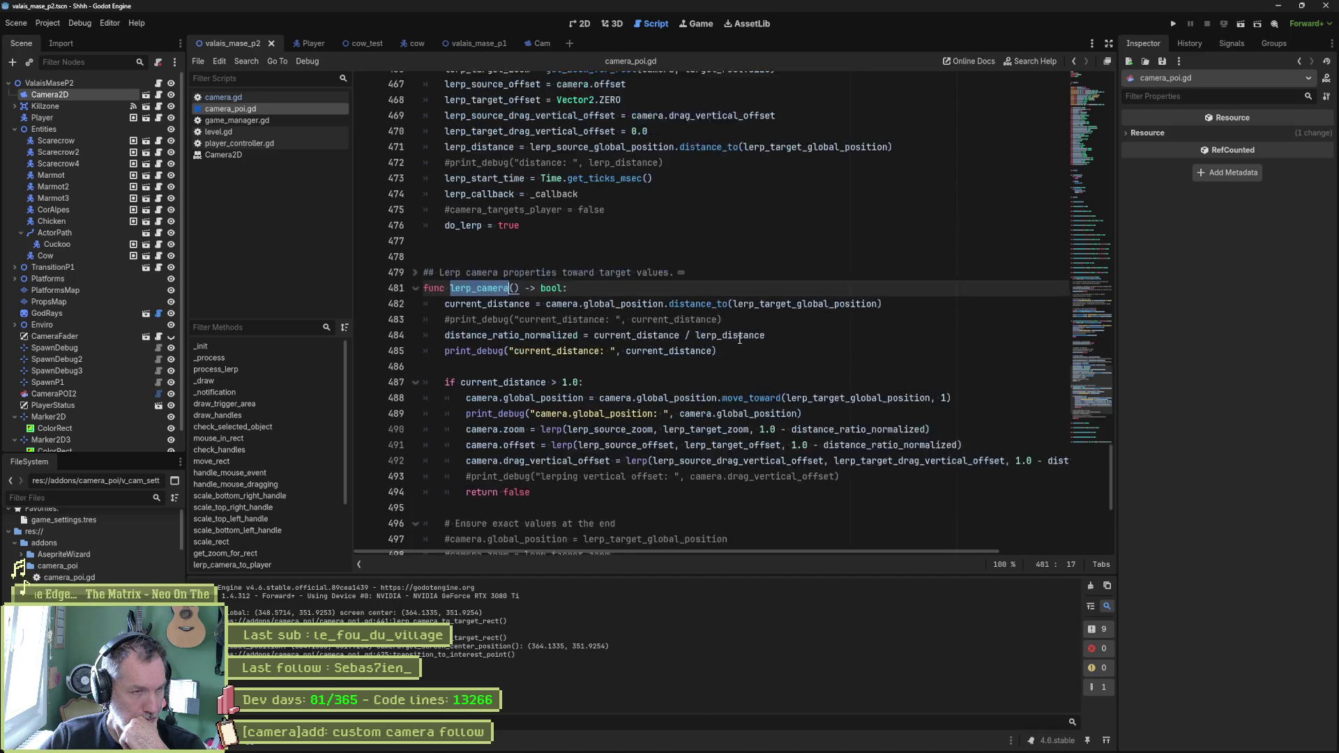
{"action": "scroll", "coordinate": [735, 338], "scroll_direction": "up", "scroll_amount": 6}
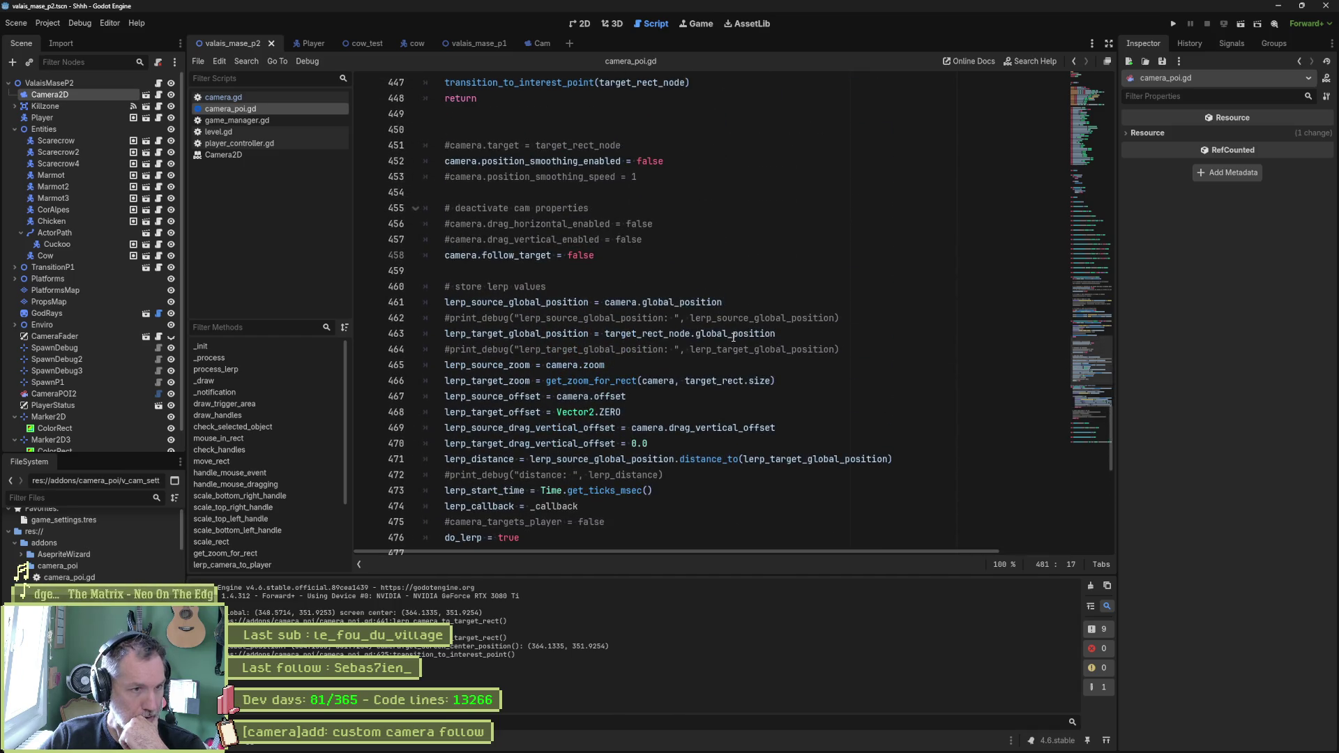
{"action": "scroll", "coordinate": [637, 285], "scroll_direction": "up", "scroll_amount": 5}
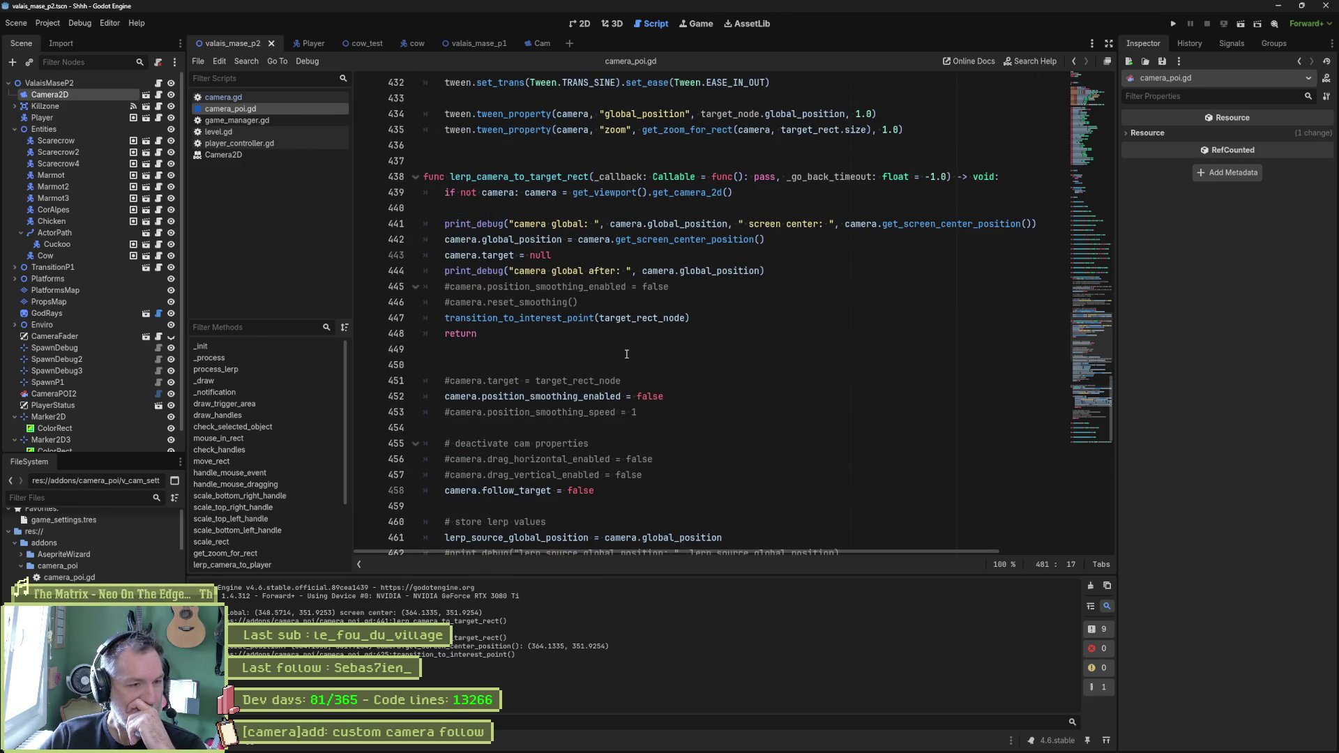
{"action": "scroll", "coordinate": [621, 359], "scroll_direction": "up", "scroll_amount": 2}
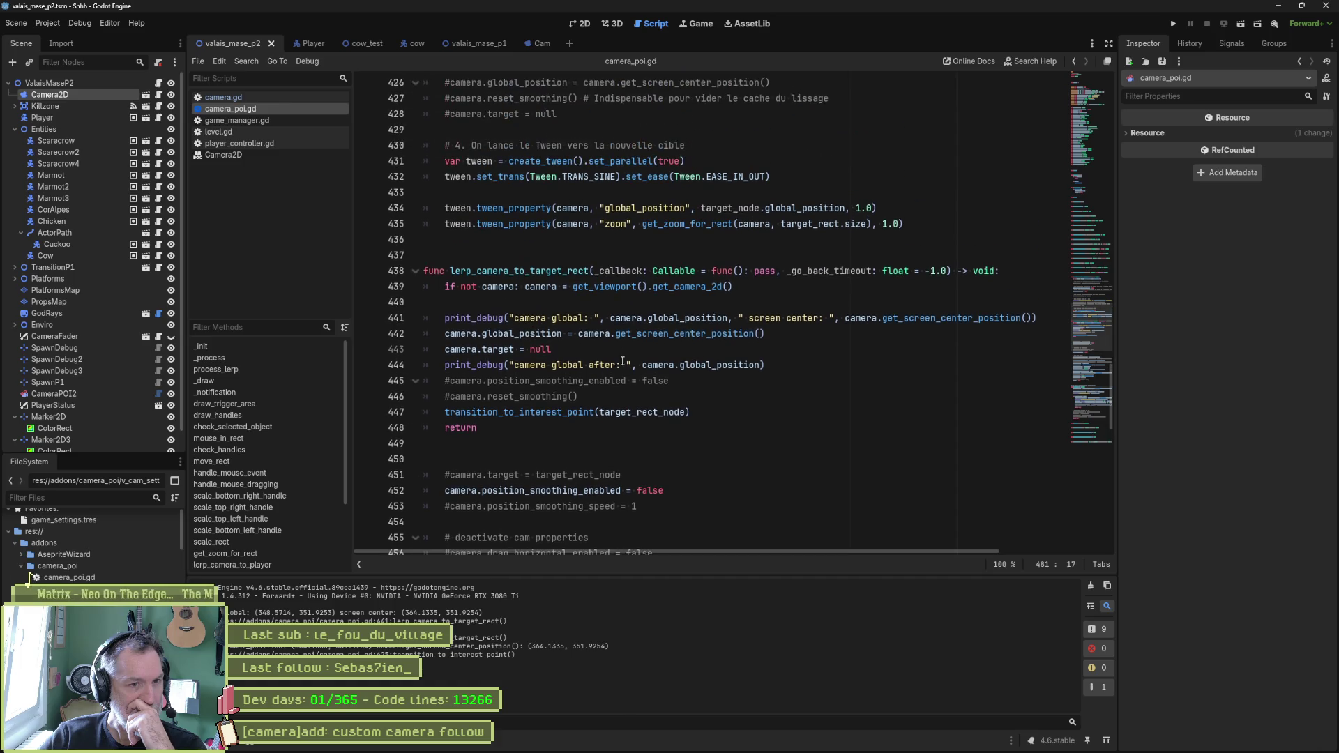
{"action": "left_click", "coordinate": [623, 349]}
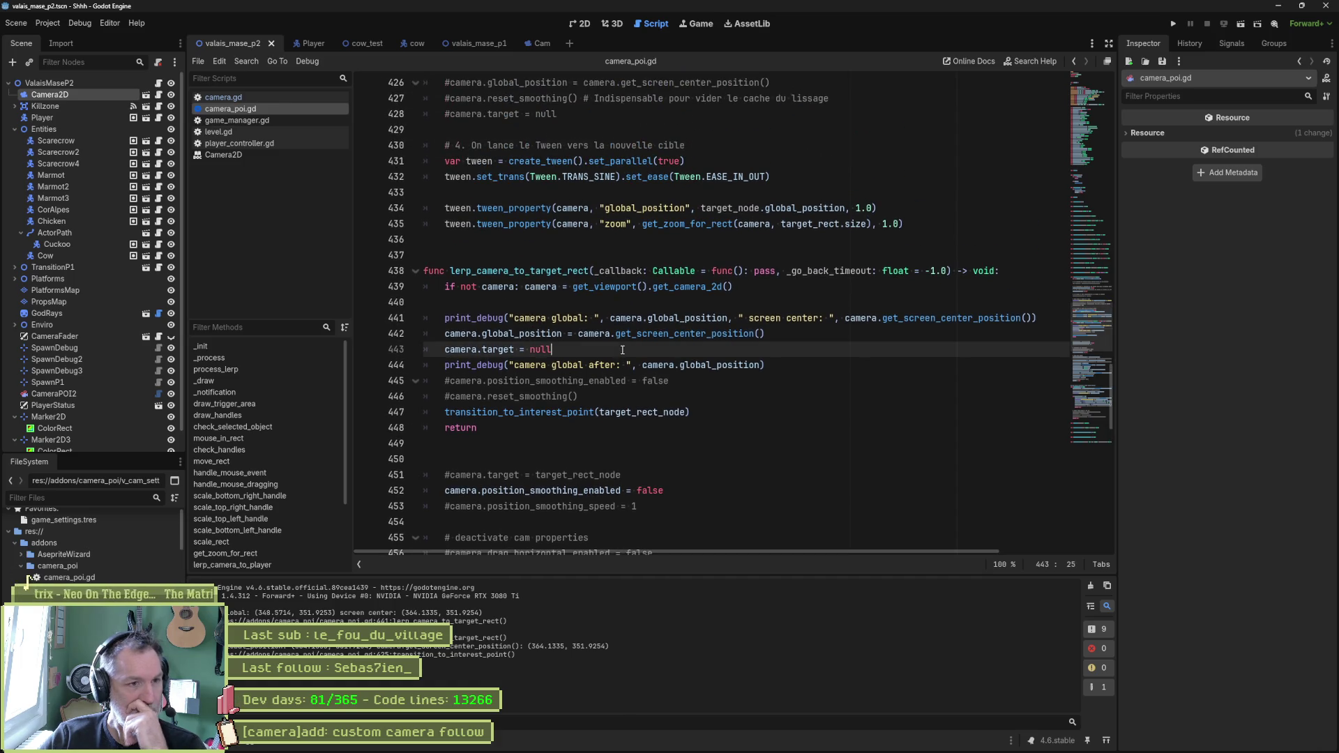
{"action": "left_click_drag", "start_coordinate": [622, 349], "coordinate": [429, 342]}
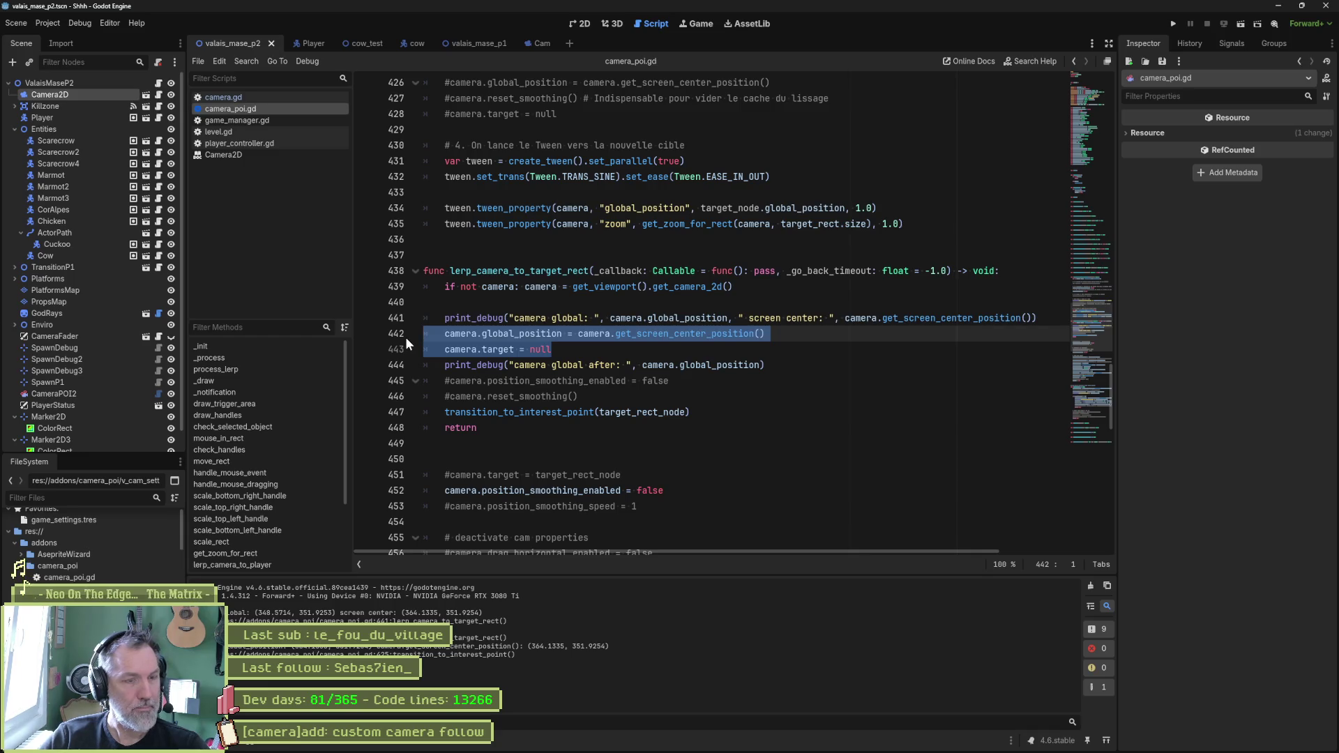
{"action": "left_click", "coordinate": [429, 287], "text": "shift"}
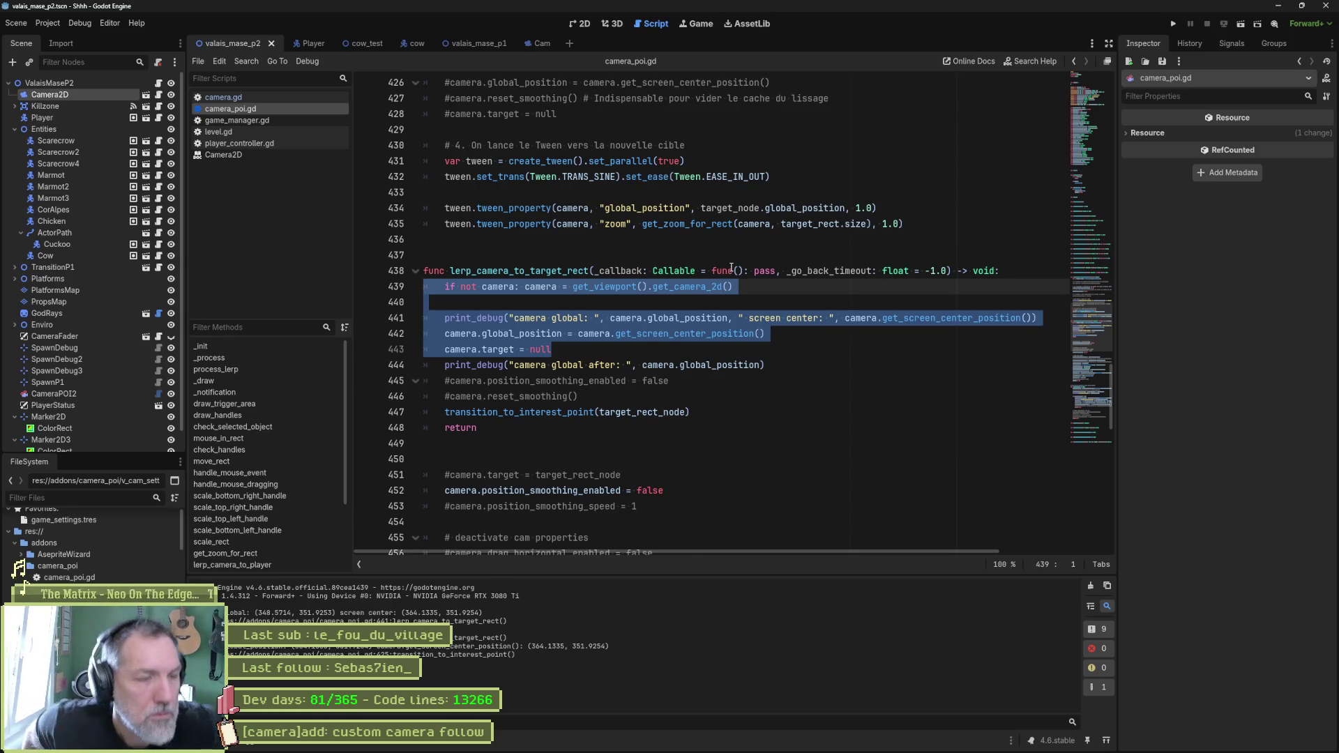
{"action": "left_click", "coordinate": [618, 295]}
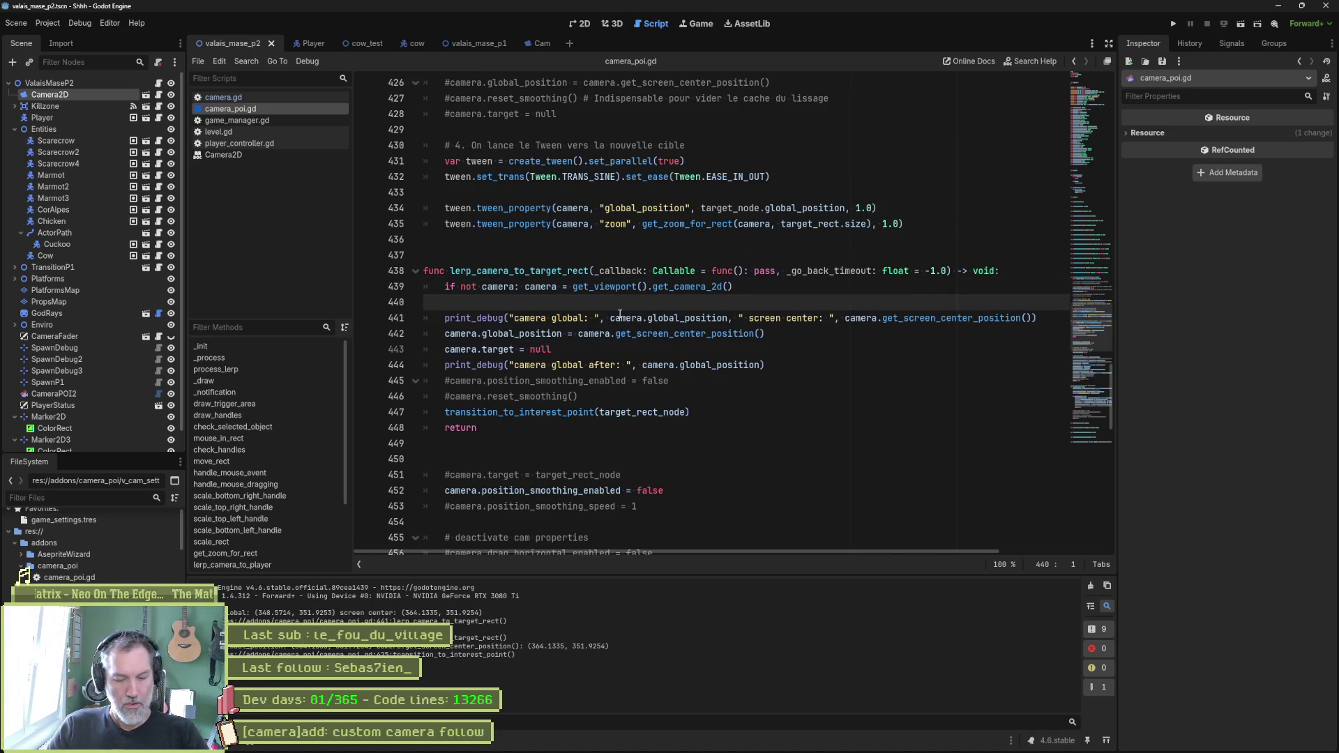
{"action": "scroll", "coordinate": [619, 315], "scroll_direction": "up", "scroll_amount": 3}
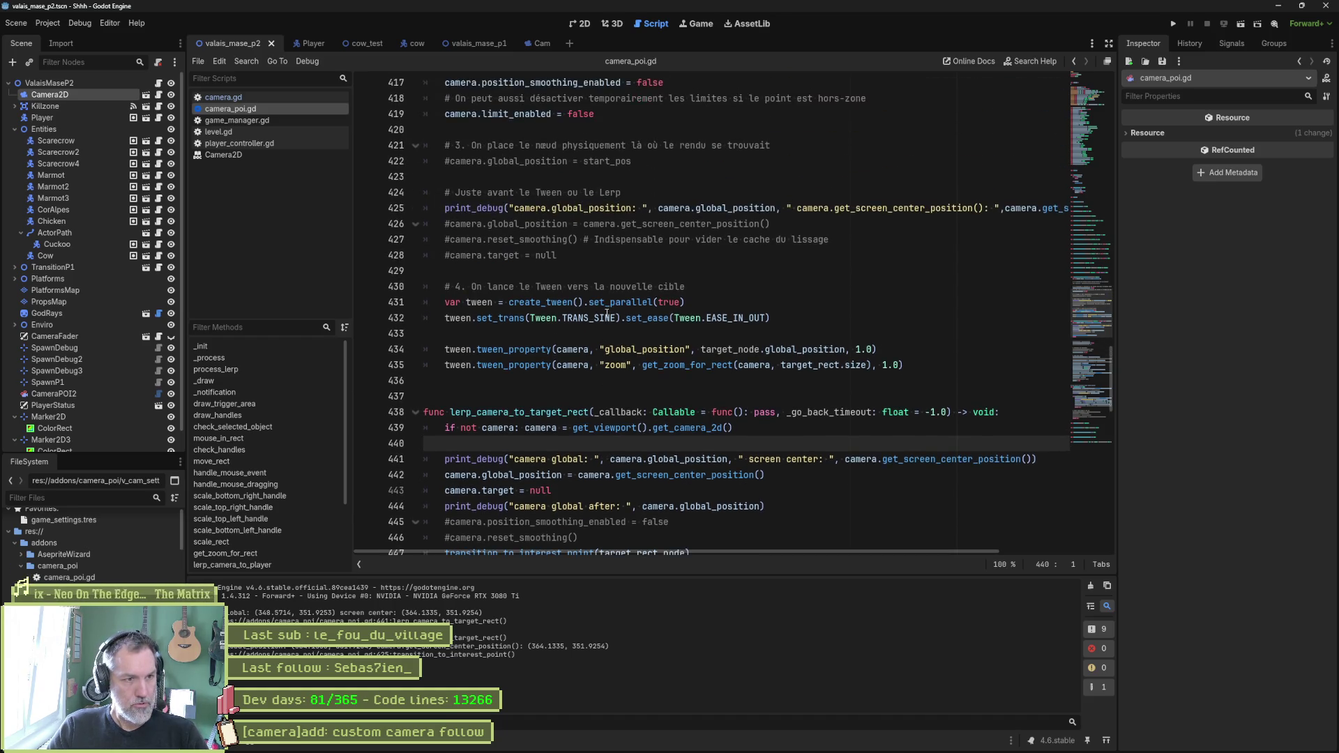
{"action": "scroll", "coordinate": [606, 315], "scroll_direction": "down", "scroll_amount": 2}
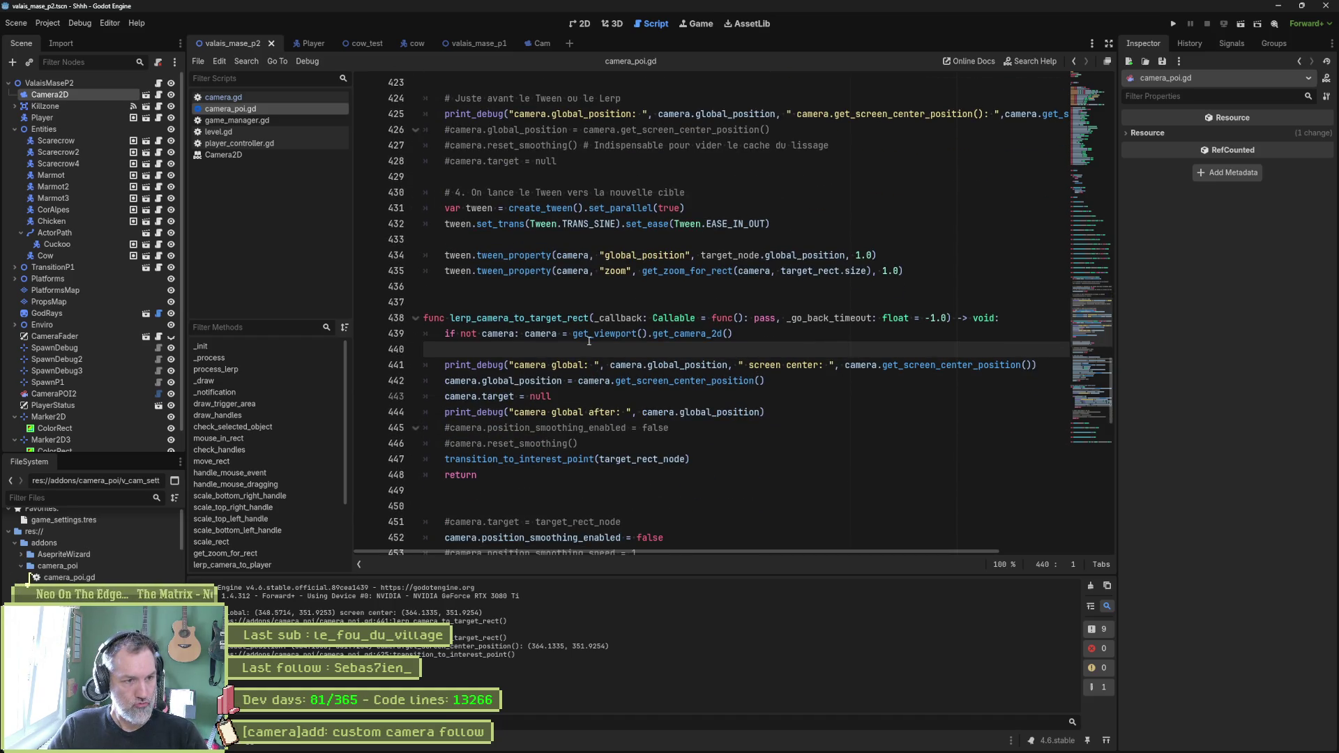
{"action": "left_click", "coordinate": [560, 398]}
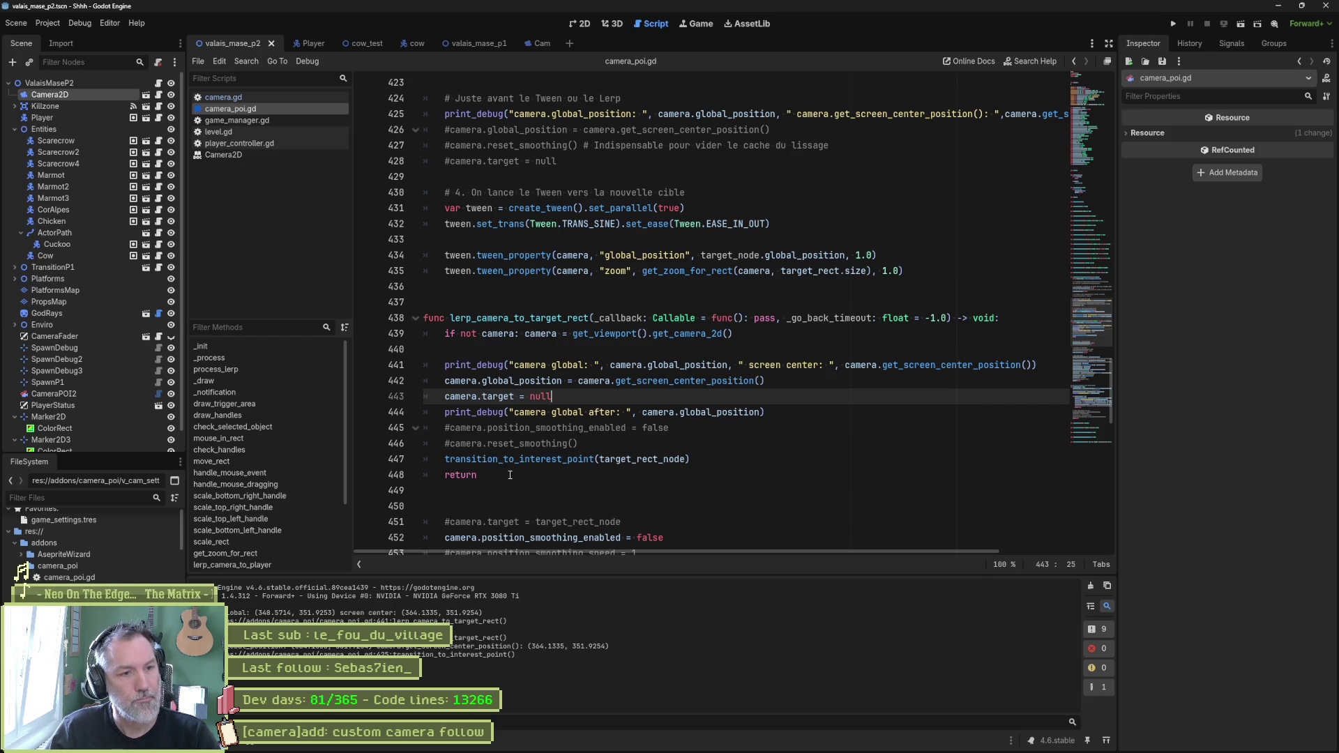
Step: Copy the camera reset block from lerp_camera_to_target_rect into lerp_camera_to_player after line 391
{"action": "mouse_move", "coordinate": [510, 475]}
{"action": "left_mouse_down"}
{"action": "mouse_move", "coordinate": [454, 318]}
{"action": "mouse_move", "coordinate": [409, 334]}
{"action": "left_mouse_up"}
{"action": "key", "text": "ctrl+c"}
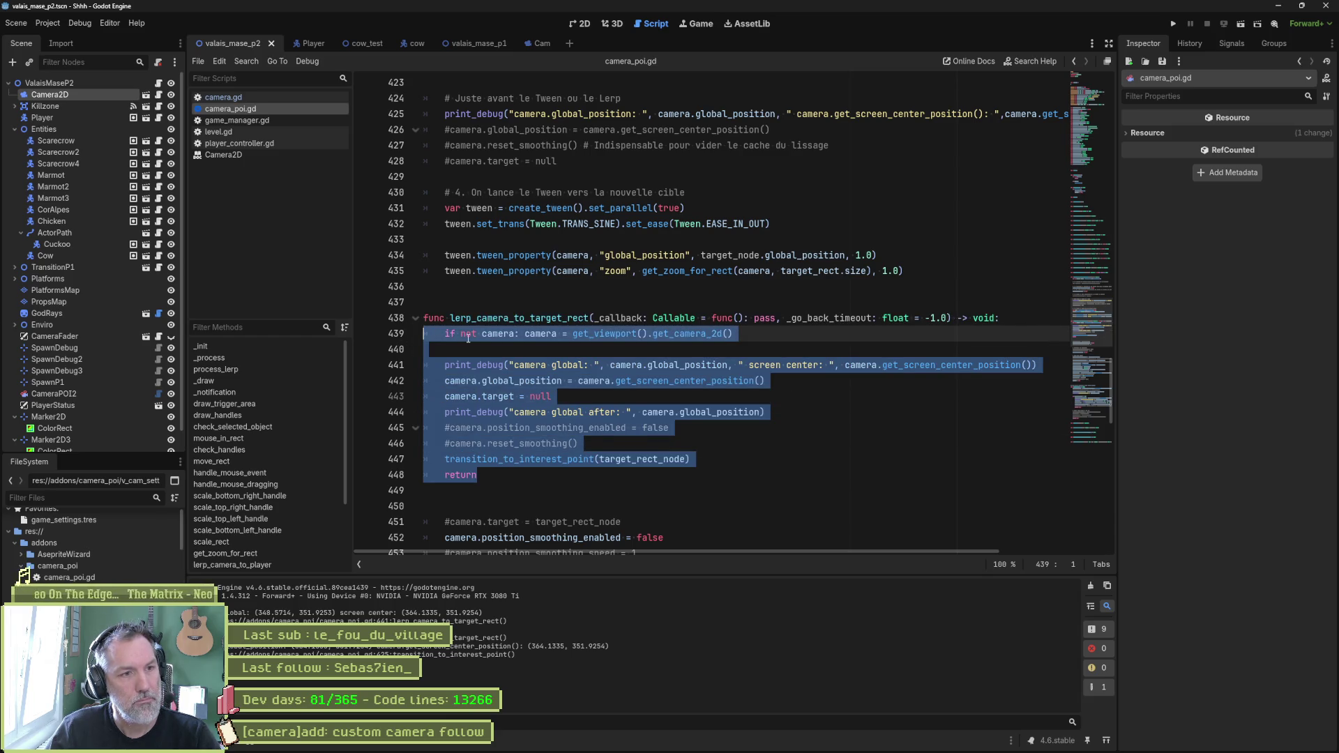
{"action": "scroll", "coordinate": [468, 337], "scroll_direction": "up", "scroll_amount": 8}
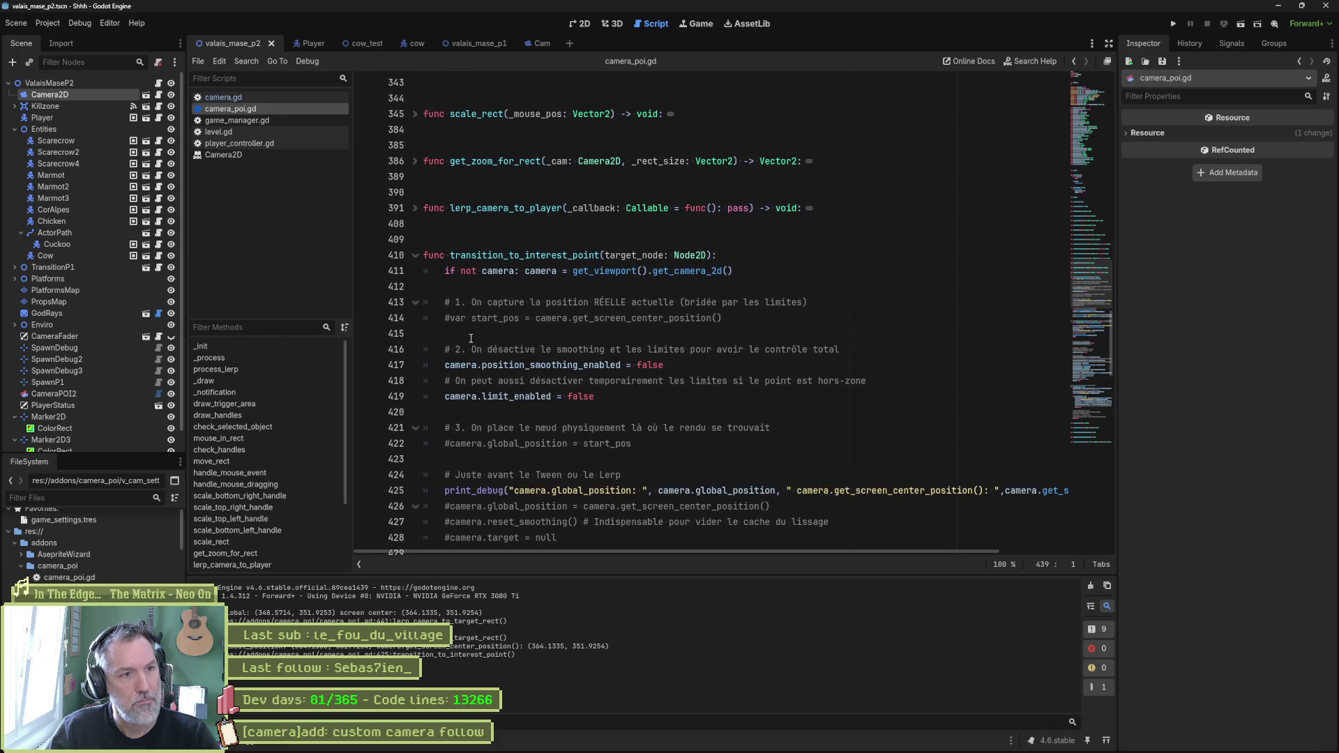
{"action": "left_click", "coordinate": [415, 208]}
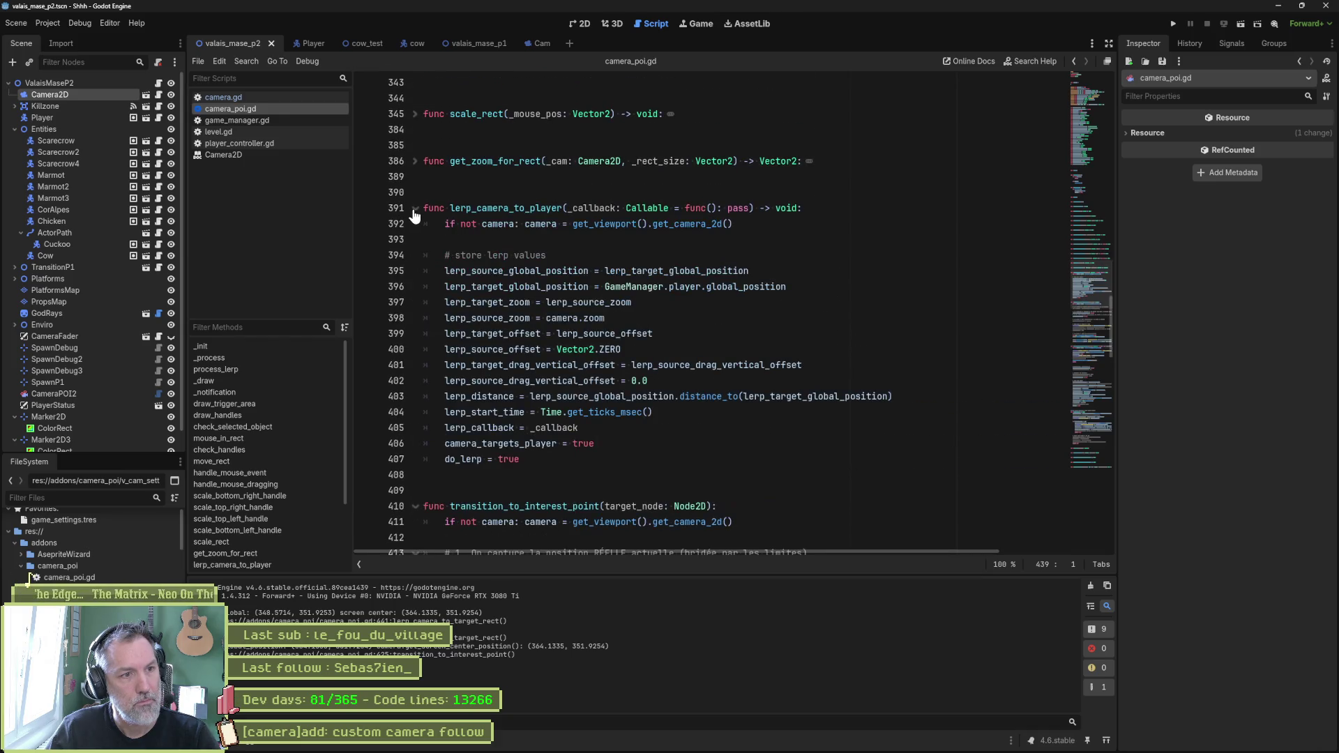
{"action": "left_click", "coordinate": [814, 215]}
{"action": "key", "text": "Return"}
{"action": "key", "text": "ctrl+v"}
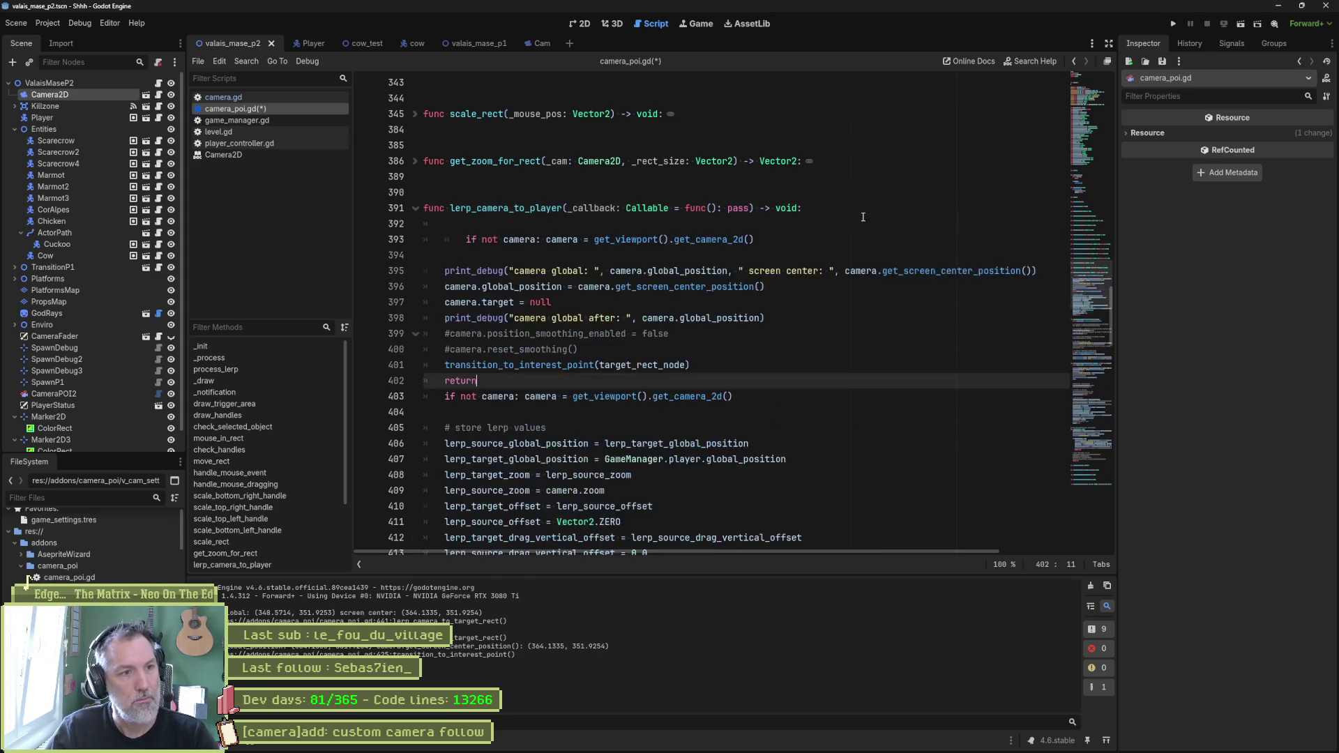
{"action": "key", "text": "Return"}
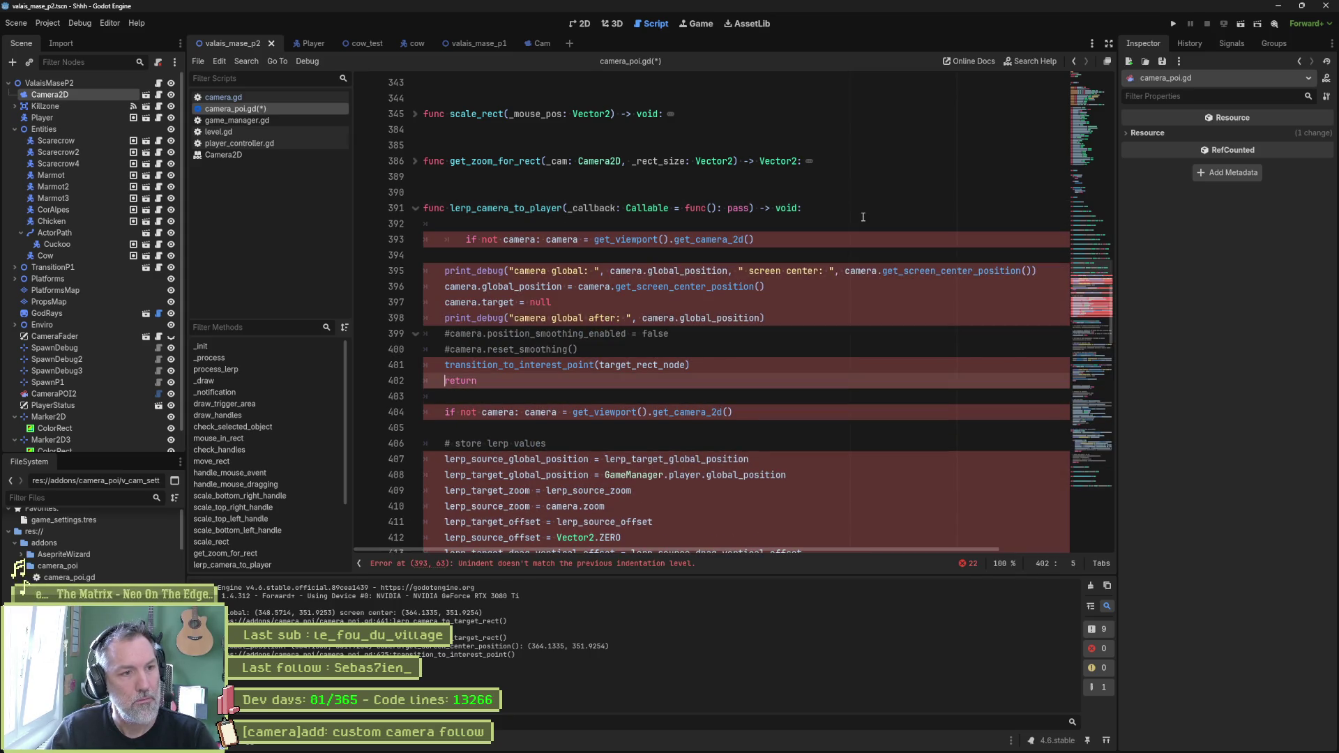
Step: Fix line 393's indentation and move the blank line above the second camera check, reviewing the pasted lines
{"action": "key", "text": "Up"}
{"action": "key", "text": "Up"}
{"action": "key", "text": "Up"}
{"action": "key", "text": "BackSpace"}
{"action": "key", "text": "Tab"}
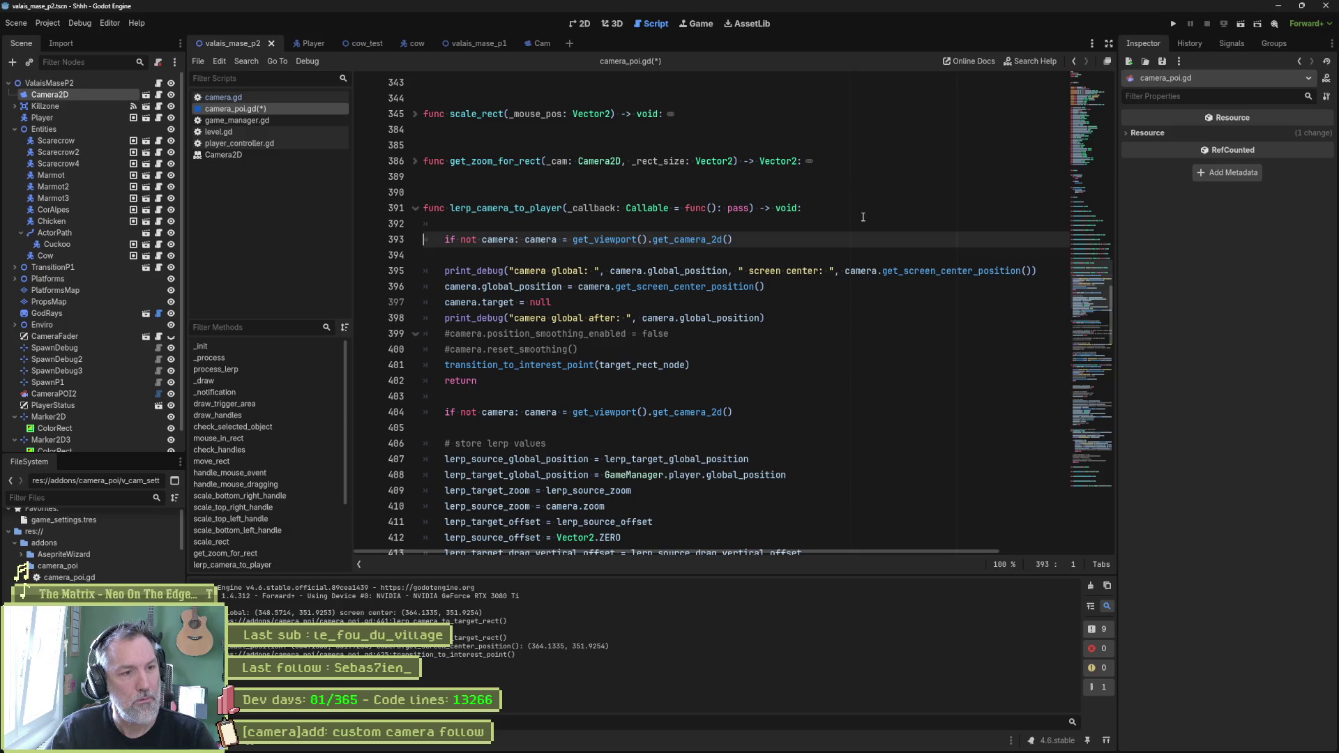
{"action": "key", "text": "Up"}
{"action": "key", "text": "Delete"}
{"action": "key", "text": "Down"}
{"action": "key", "text": "Down"}
{"action": "key", "text": "Down"}
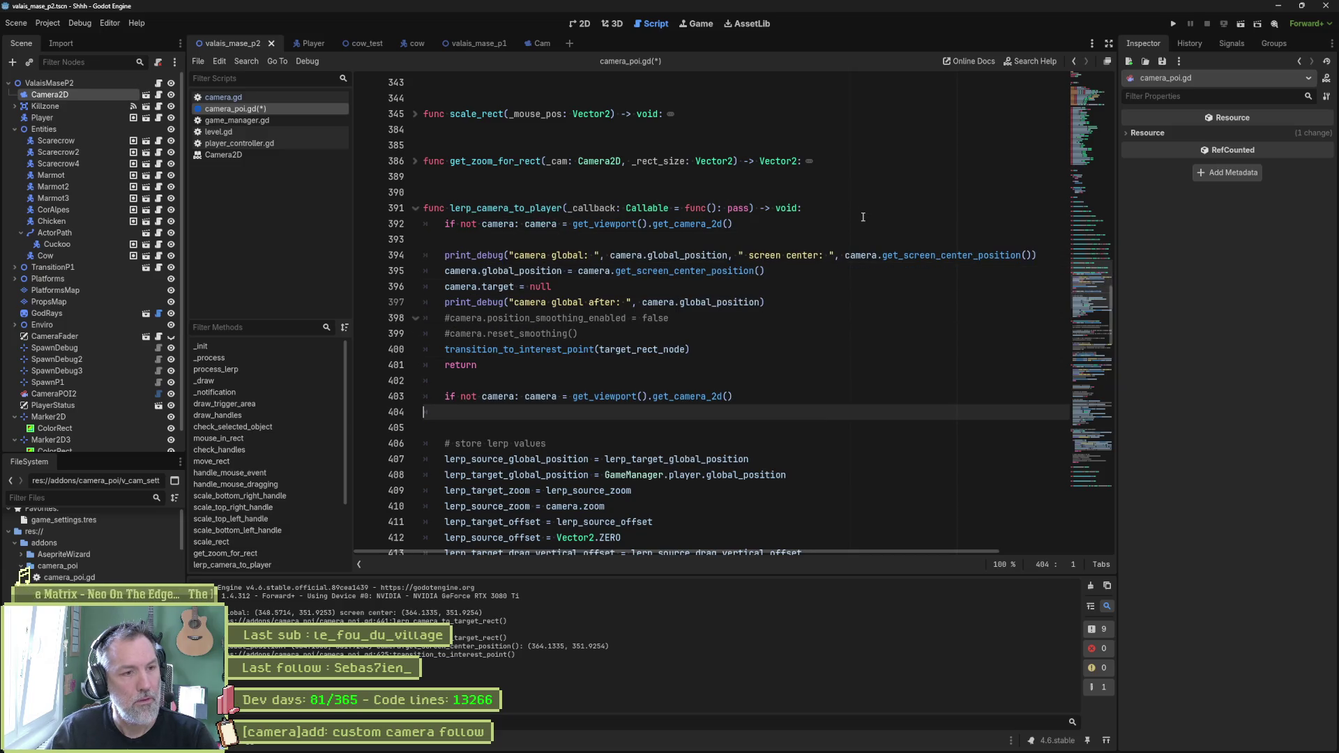
{"action": "key", "text": "Return"}
{"action": "key", "text": "Up"}
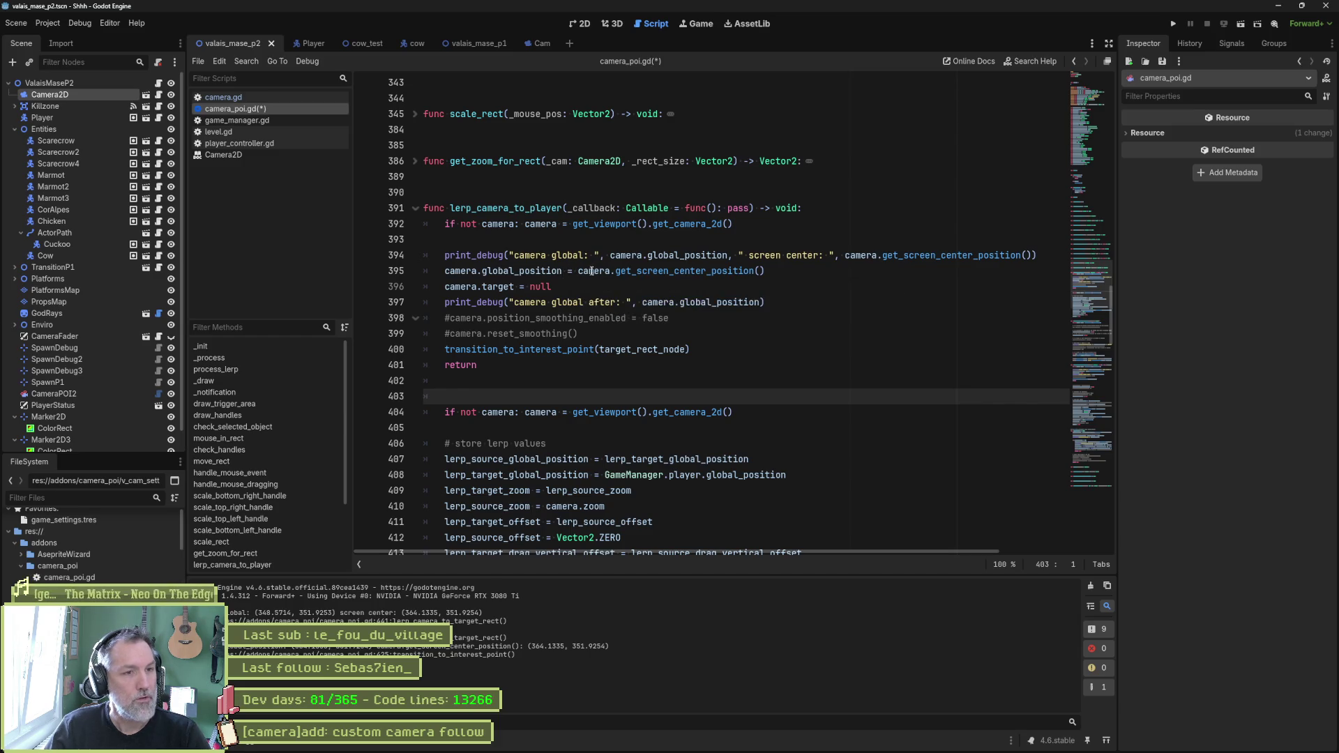
{"action": "left_click_drag", "start_coordinate": [579, 272], "coordinate": [766, 273]}
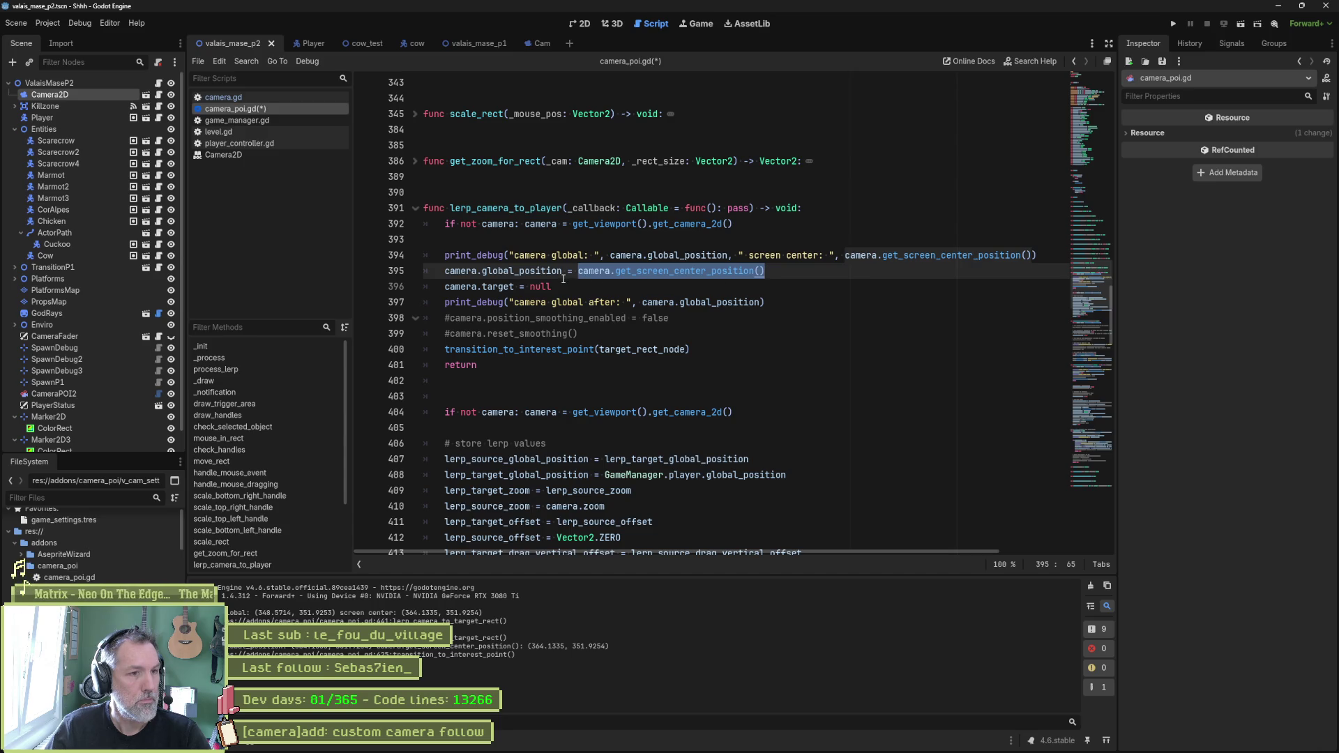
{"action": "double_click", "coordinate": [537, 288]}
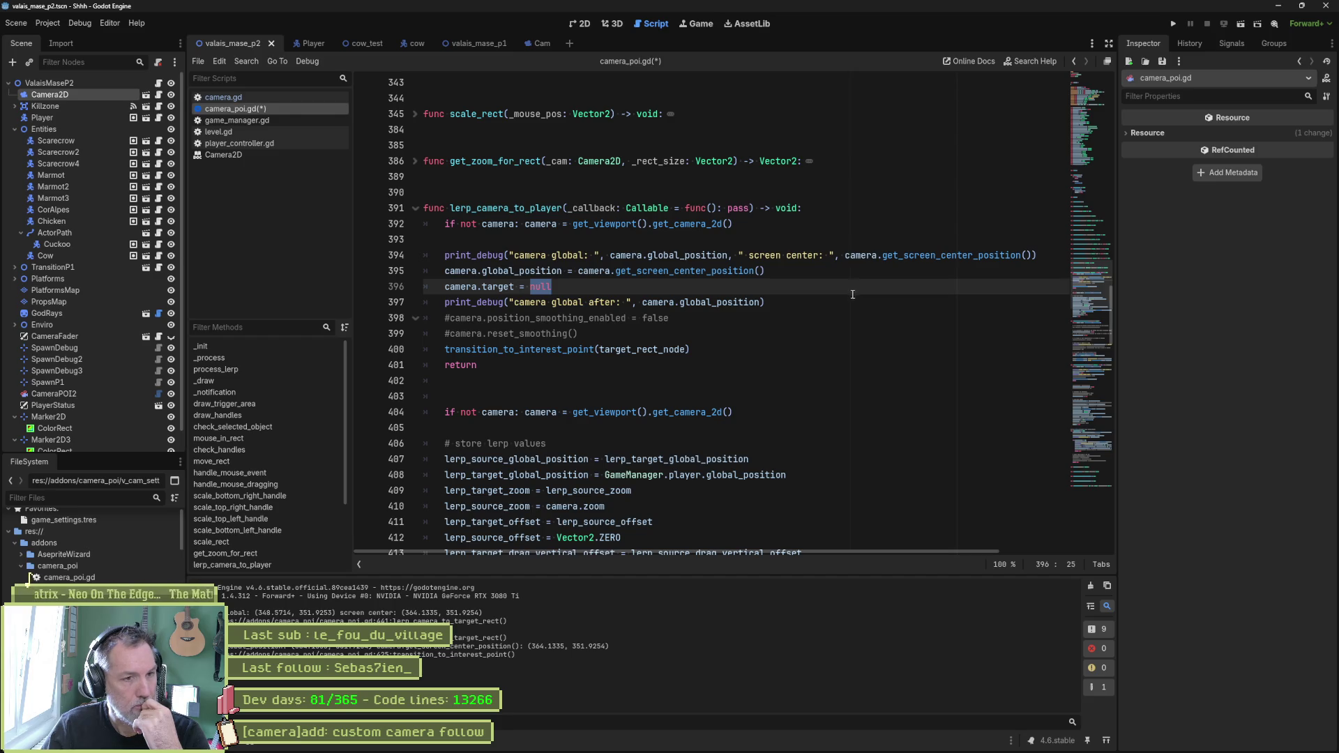
Step: Comment out the camera.target = null line with #
{"action": "left_click", "coordinate": [446, 288]}
{"action": "type", "text": "$"}
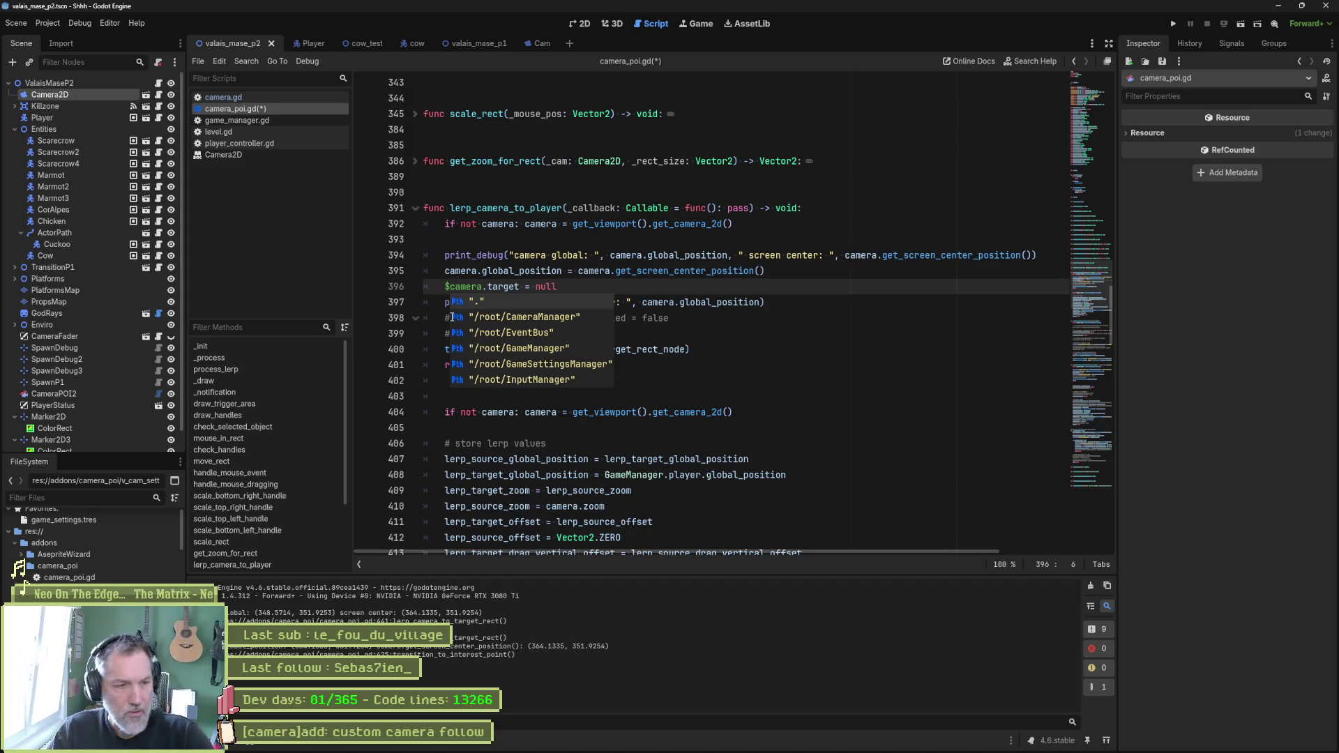
{"action": "key", "text": "BackSpace"}
{"action": "type", "text": "#"}
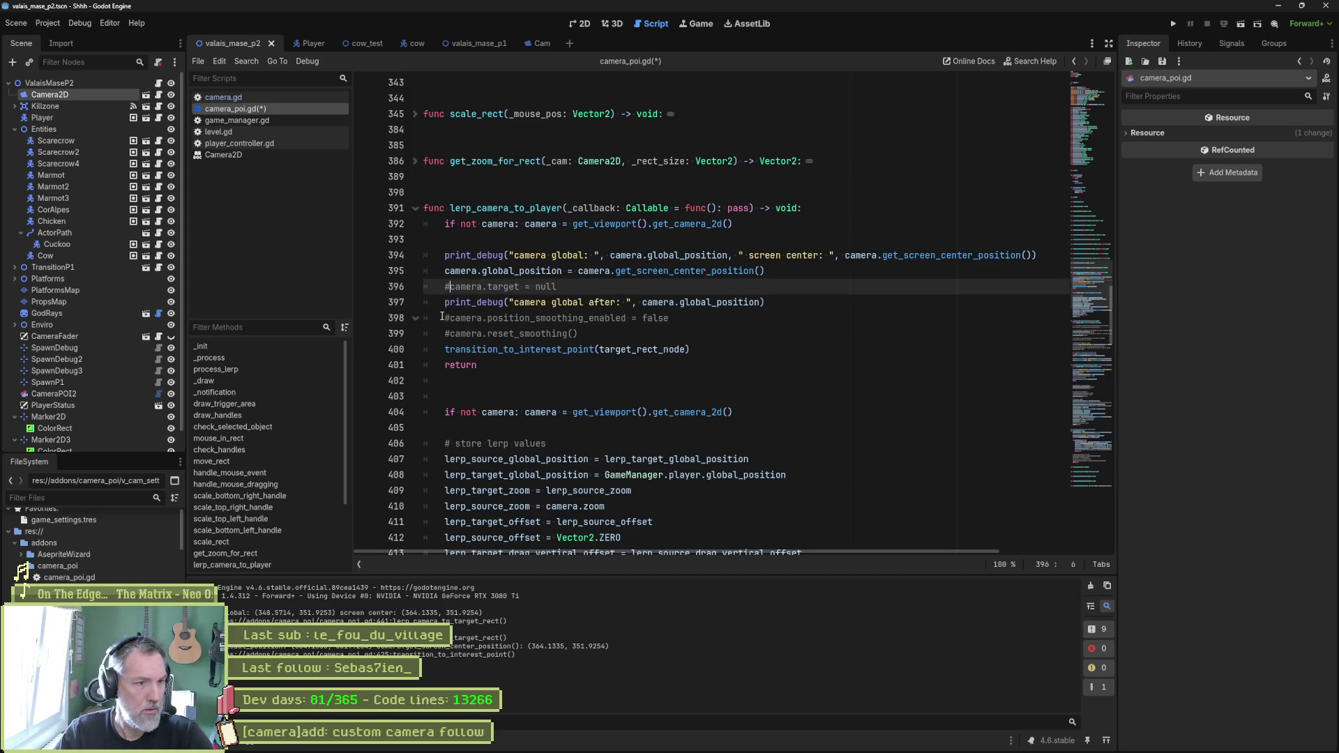
Step: Delete the print_debug lines, commented smoothing lines and the extra blank line from the early block
{"action": "left_click", "coordinate": [448, 255]}
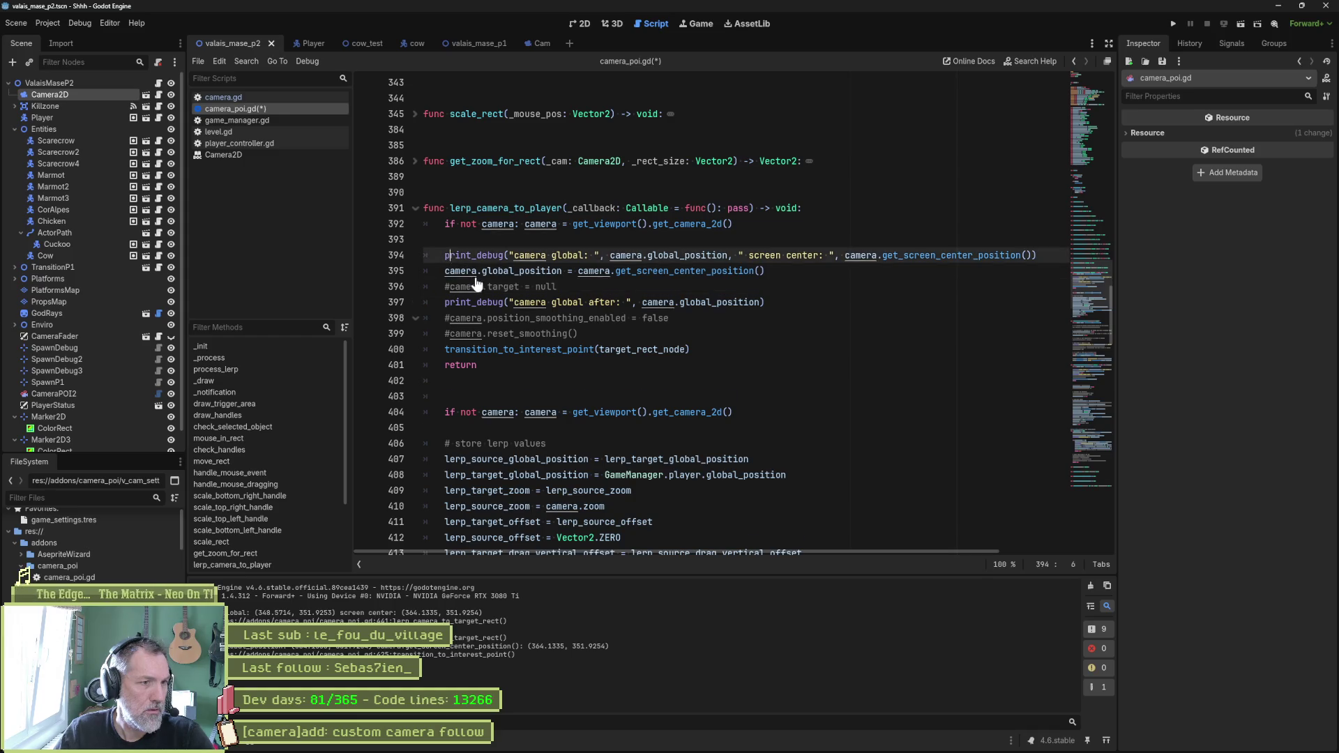
{"action": "key", "text": "ctrl+x"}
{"action": "left_click", "coordinate": [476, 286]}
{"action": "key", "text": "Up"}
{"action": "key", "text": "ctrl+x"}
{"action": "key", "text": "ctrl+x"}
{"action": "key", "text": "ctrl+x"}
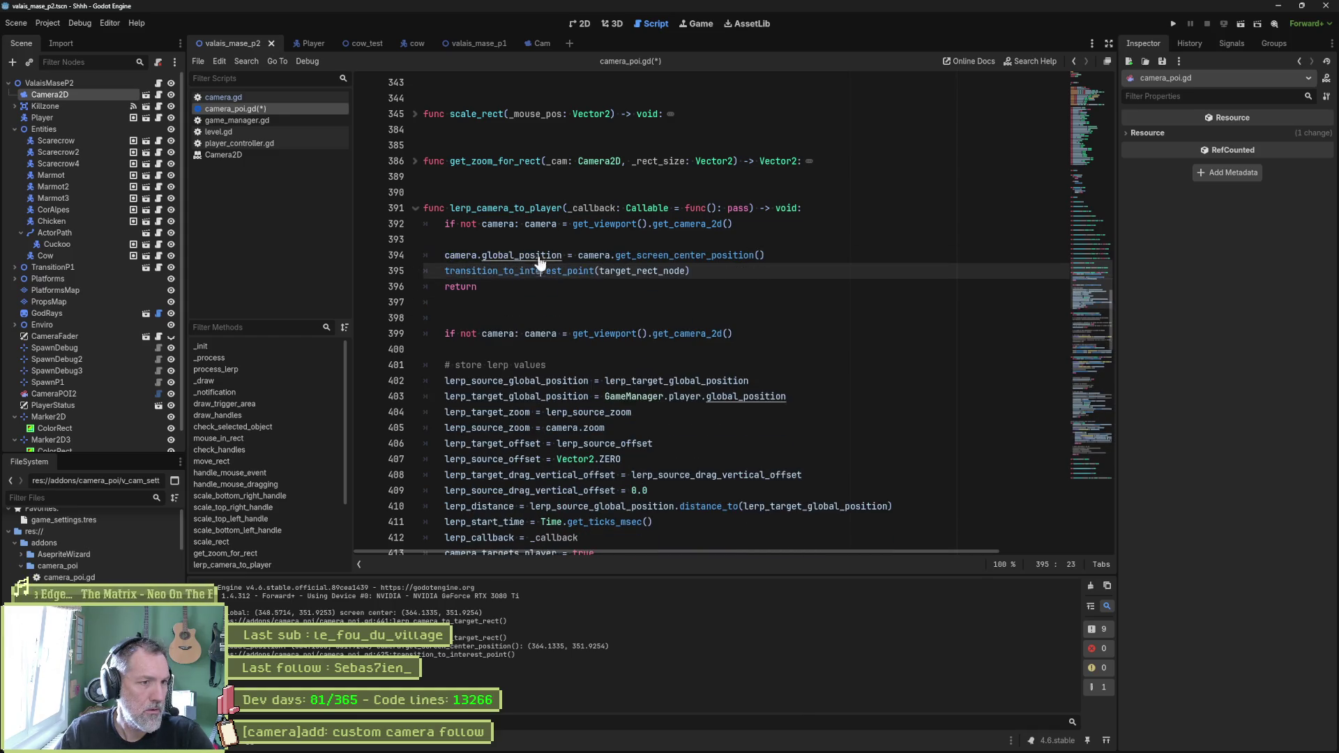
{"action": "left_click", "coordinate": [662, 243]}
{"action": "key", "text": "ctrl+x"}
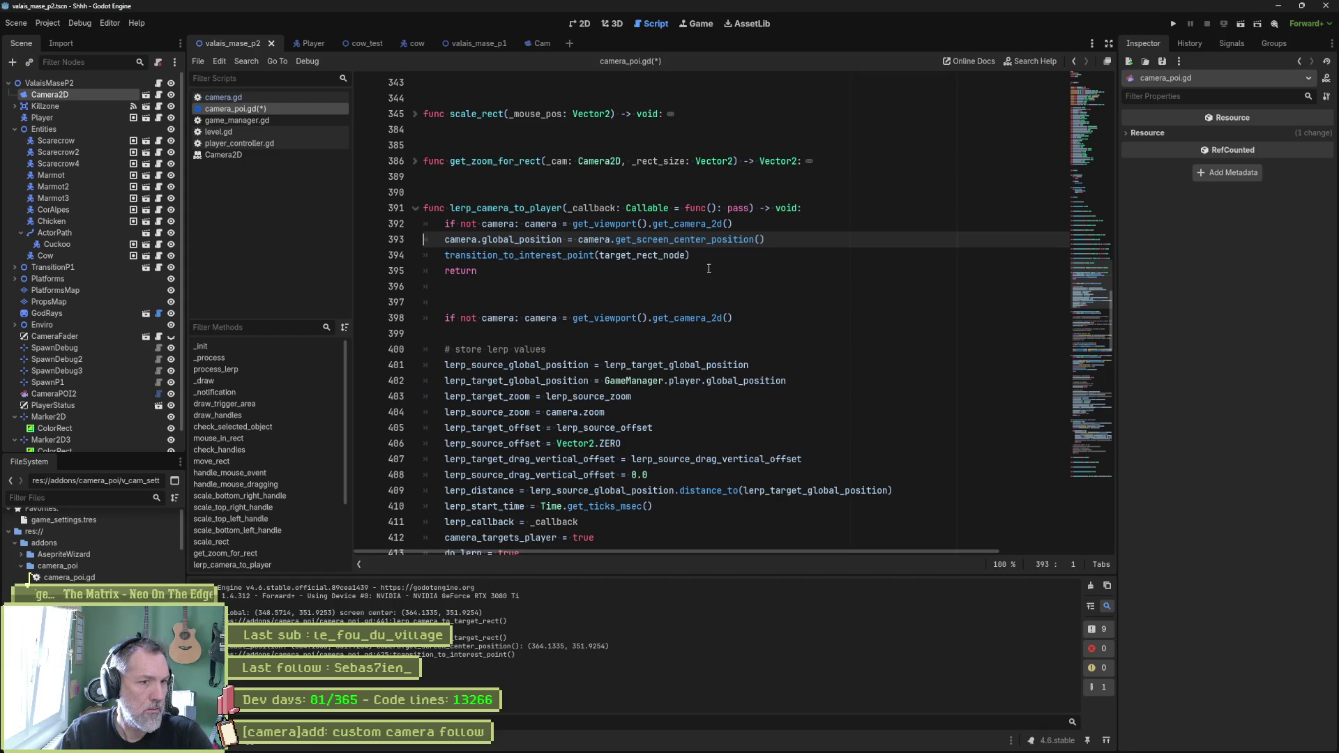
{"action": "mouse_move", "coordinate": [671, 258]}
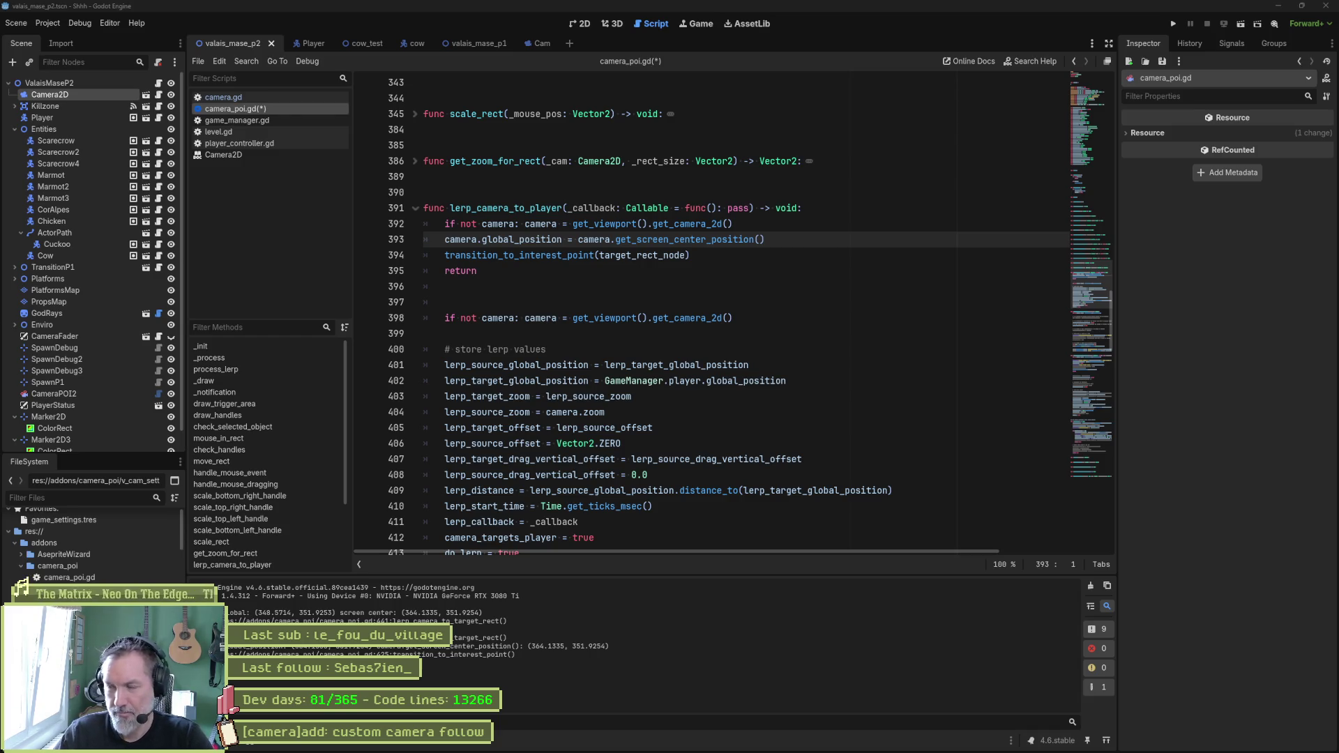
{"action": "left_click", "coordinate": [719, 258]}
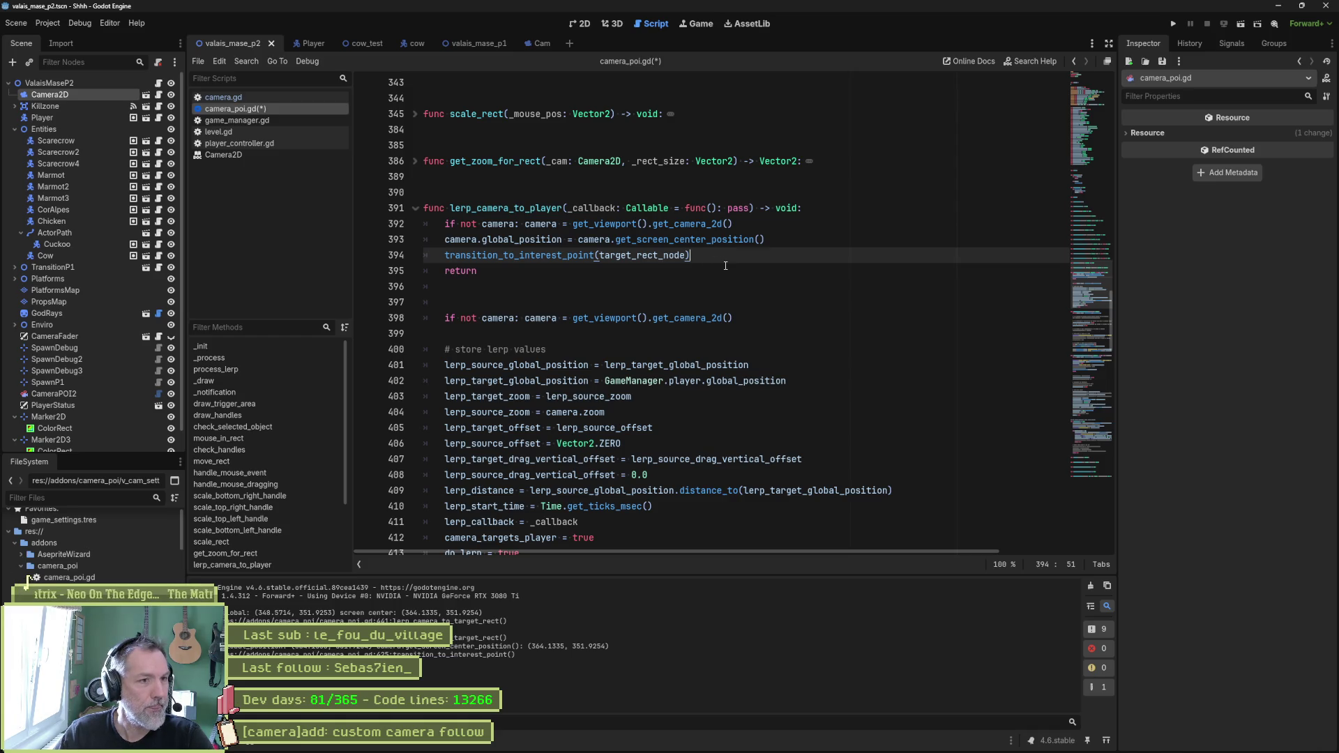
Step: Replace the target_rect_node argument on line 394 with GameManager.player copied from line 402
{"action": "double_click", "coordinate": [662, 257]}
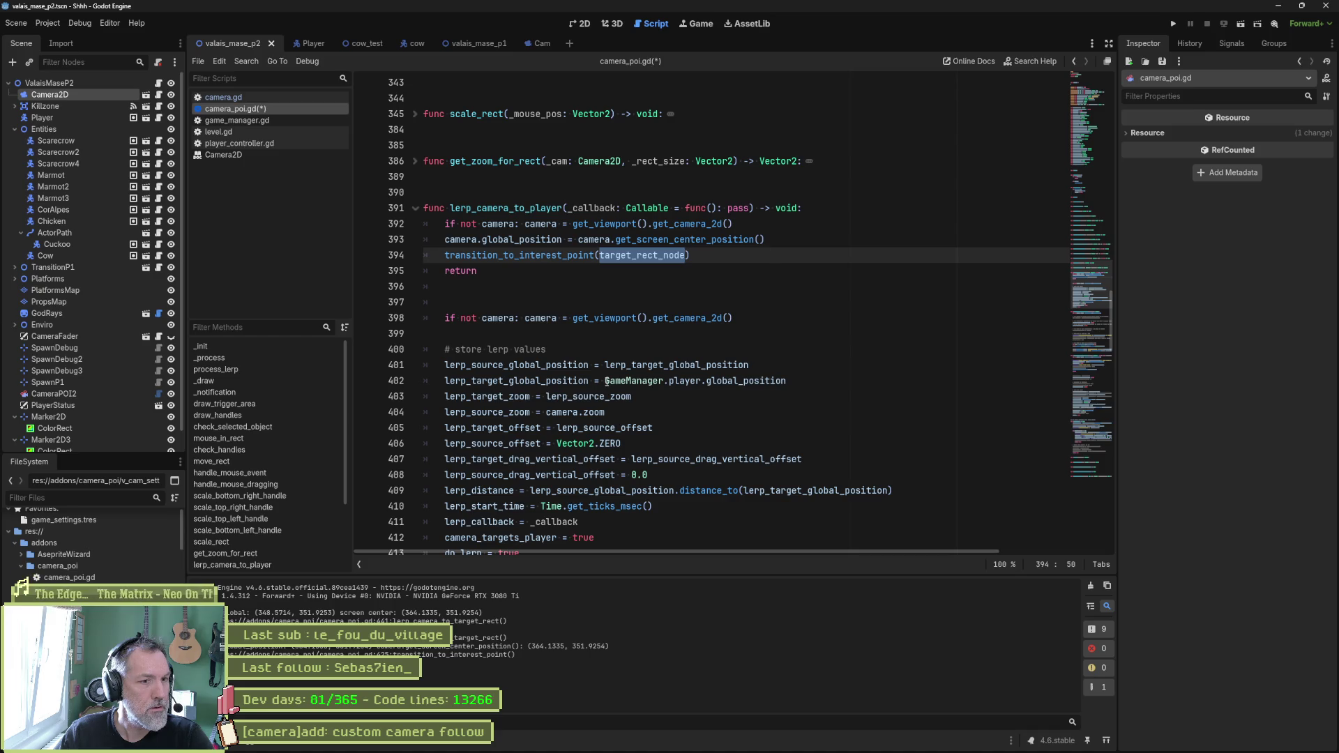
{"action": "mouse_move", "coordinate": [604, 382]}
{"action": "left_mouse_down"}
{"action": "mouse_move", "coordinate": [725, 384]}
{"action": "mouse_move", "coordinate": [693, 380]}
{"action": "left_mouse_up"}
{"action": "double_click", "coordinate": [648, 262]}
{"action": "key", "text": "ctrl+v"}
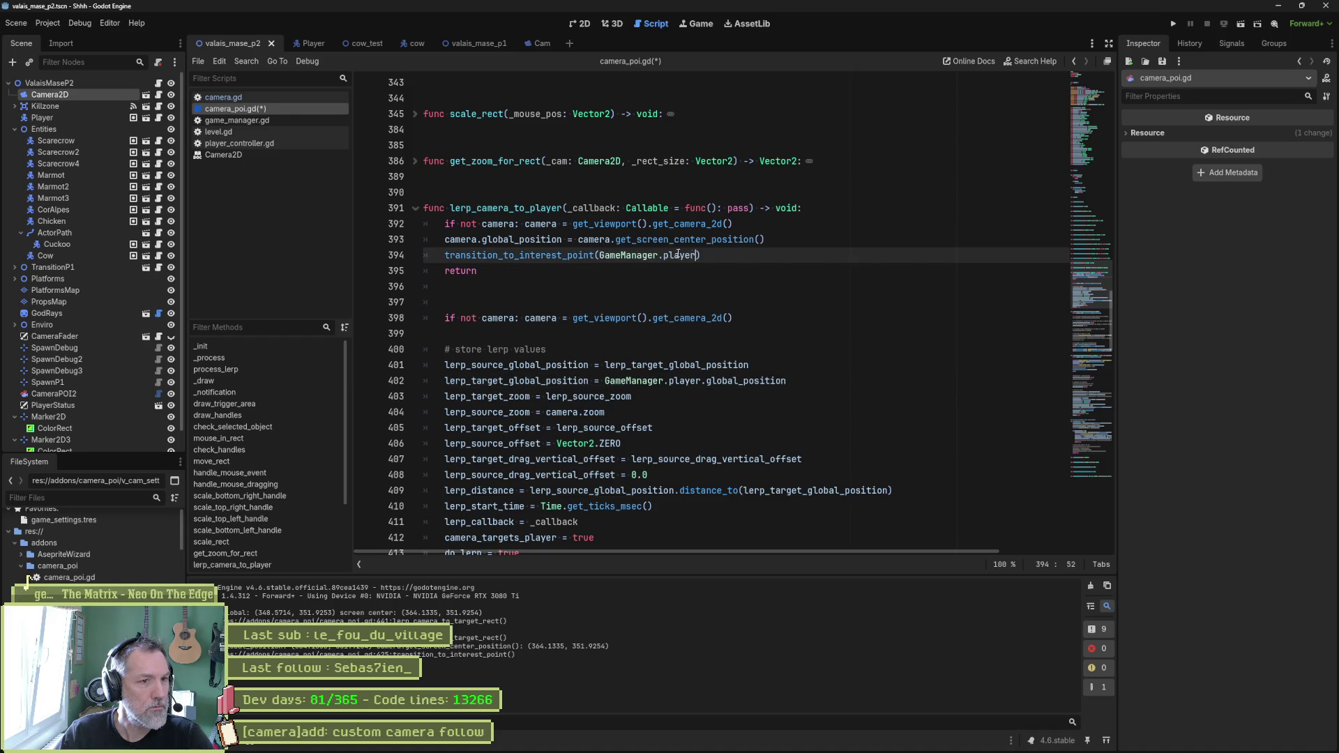
Step: Go to transition_to_interest_point's definition and inspect its target_node parameter and position smoothing line
{"action": "left_click", "coordinate": [569, 256], "text": "ctrl"}
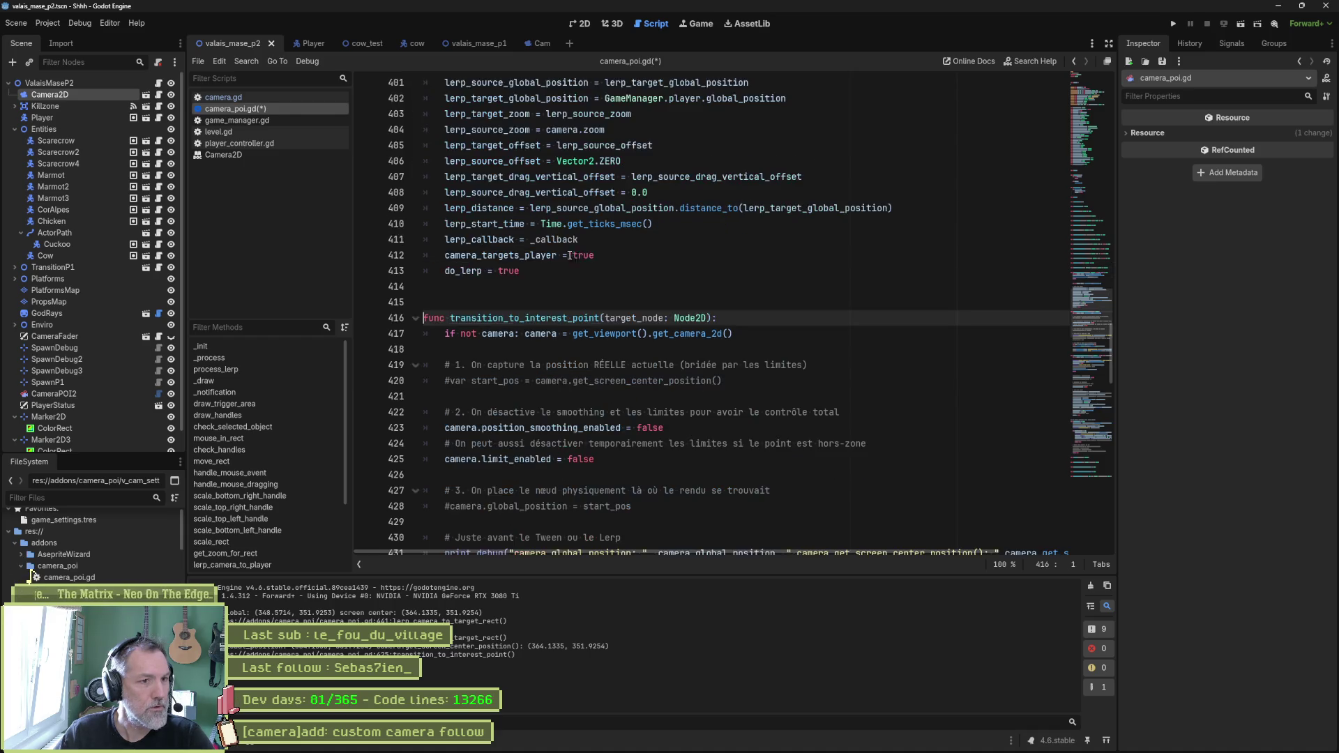
{"action": "double_click", "coordinate": [633, 318]}
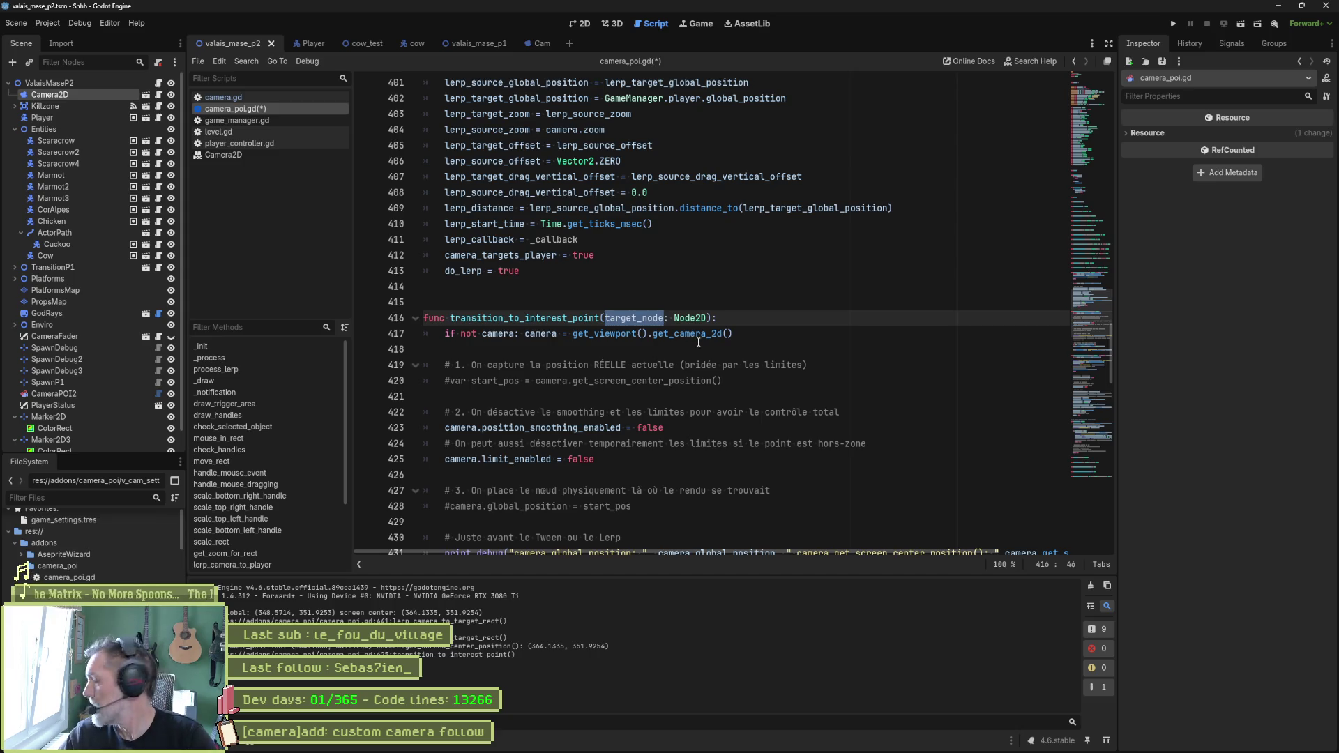
{"action": "scroll", "coordinate": [608, 357], "scroll_direction": "down", "scroll_amount": 1}
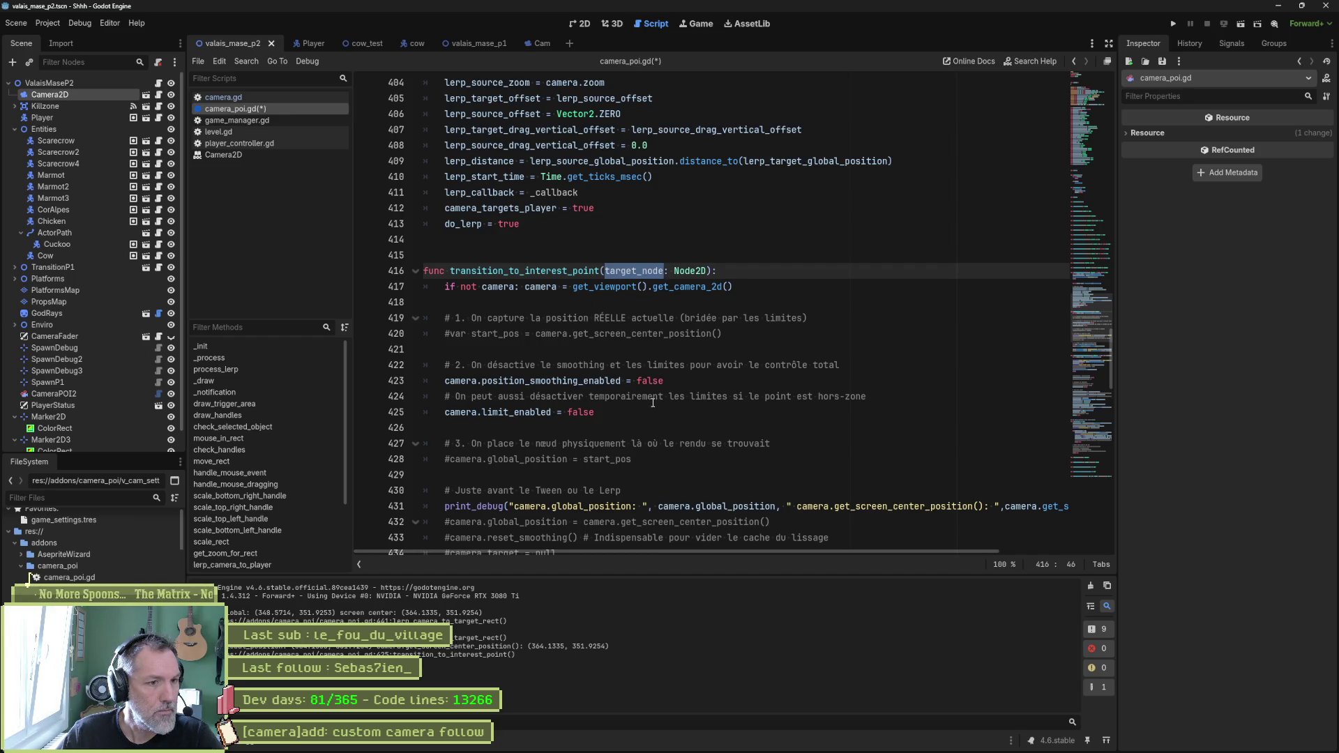
{"action": "scroll", "coordinate": [654, 404], "scroll_direction": "down", "scroll_amount": 4}
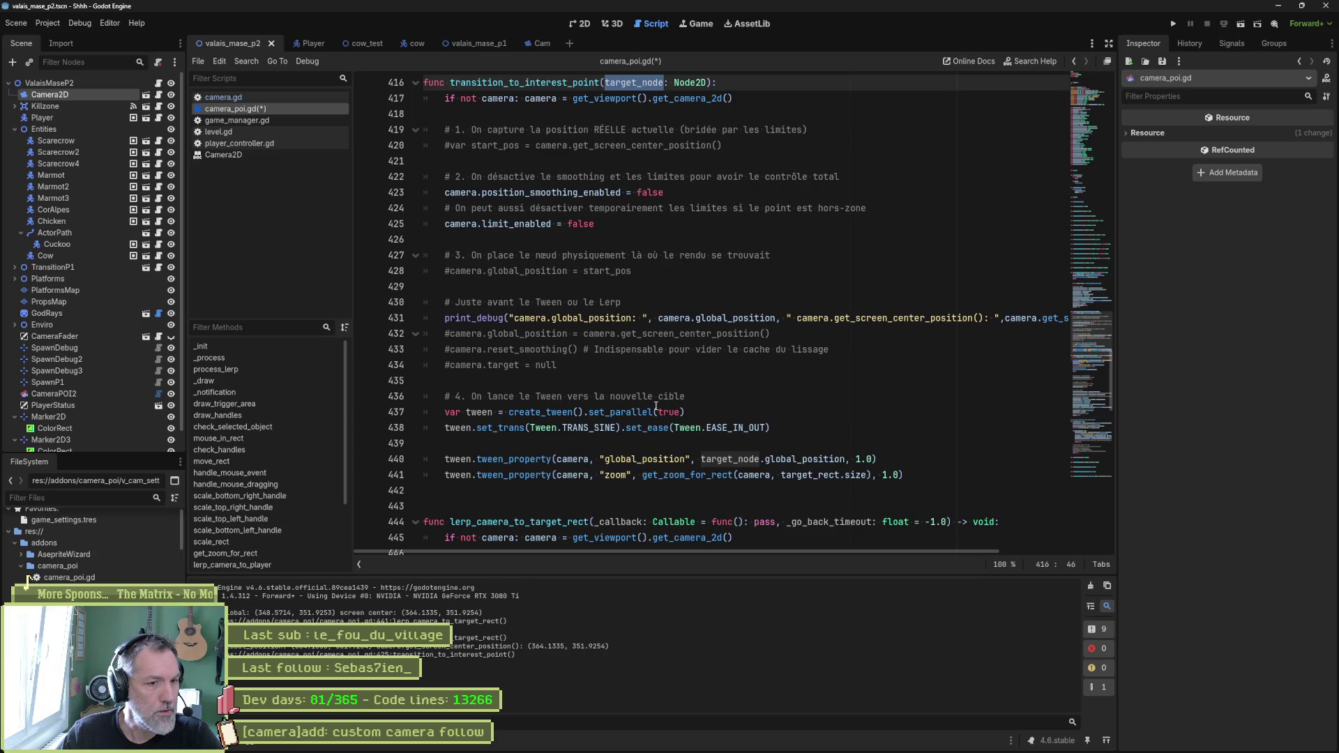
{"action": "scroll", "coordinate": [697, 419], "scroll_direction": "up", "scroll_amount": 2}
{"action": "mouse_move", "coordinate": [600, 318]}
{"action": "left_mouse_down"}
{"action": "mouse_move", "coordinate": [771, 286]}
{"action": "mouse_move", "coordinate": [842, 230]}
{"action": "left_mouse_up"}
{"action": "left_click", "coordinate": [653, 302]}
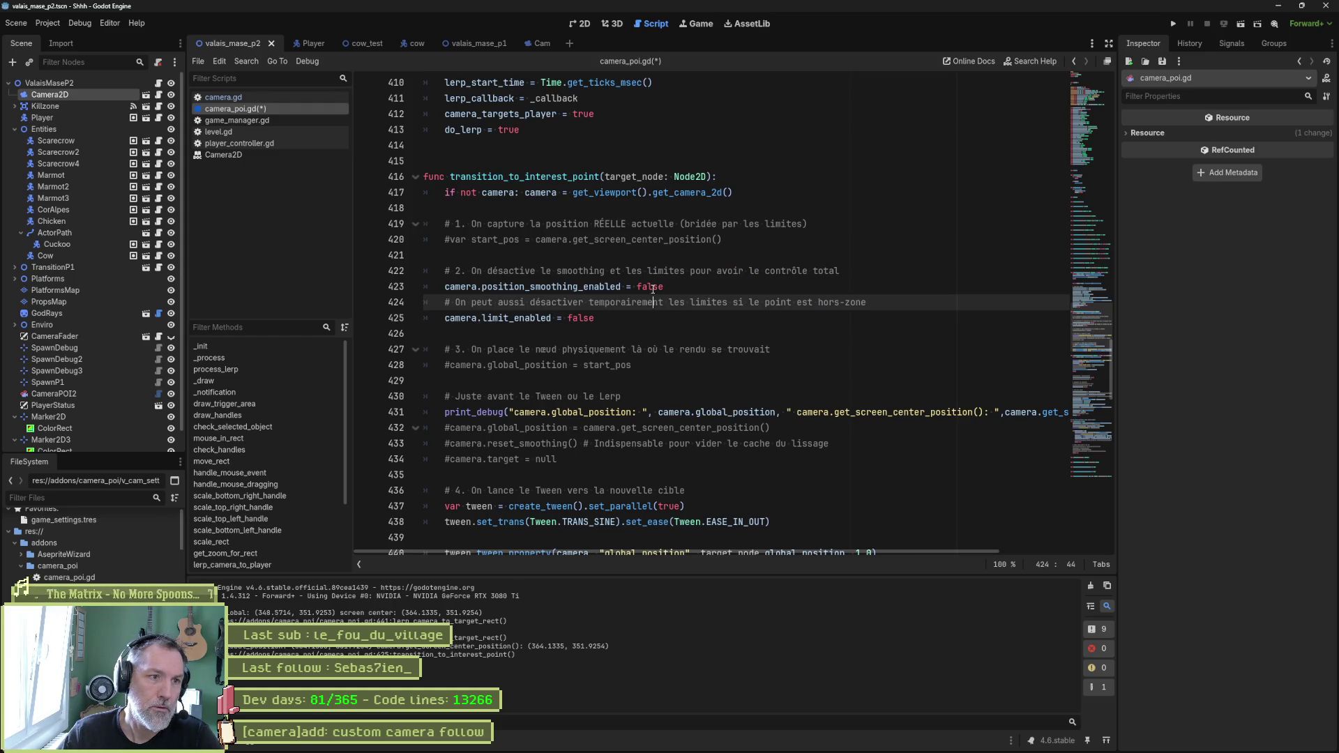
{"action": "double_click", "coordinate": [653, 287]}
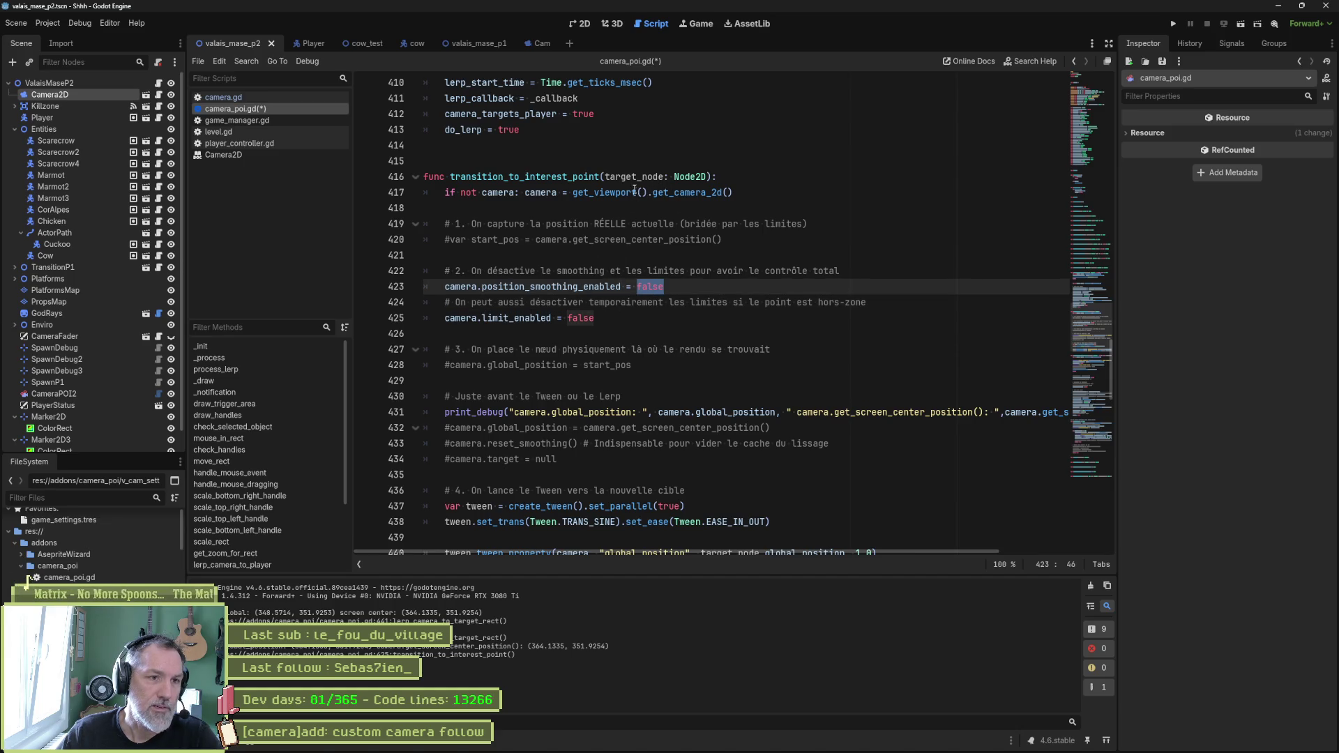
Step: Review the Node2D signature and limit_enabled line, then run the game with F5
{"action": "left_click", "coordinate": [709, 177]}
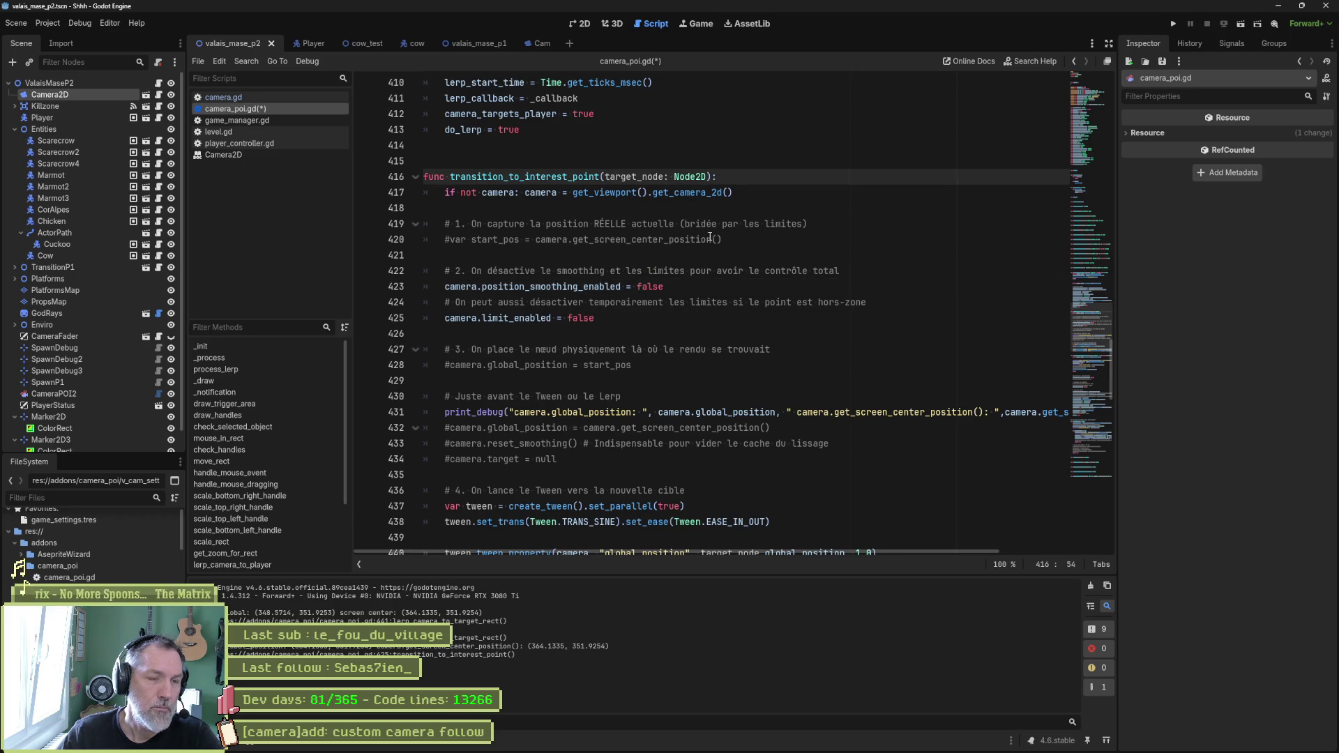
{"action": "left_click", "coordinate": [637, 286]}
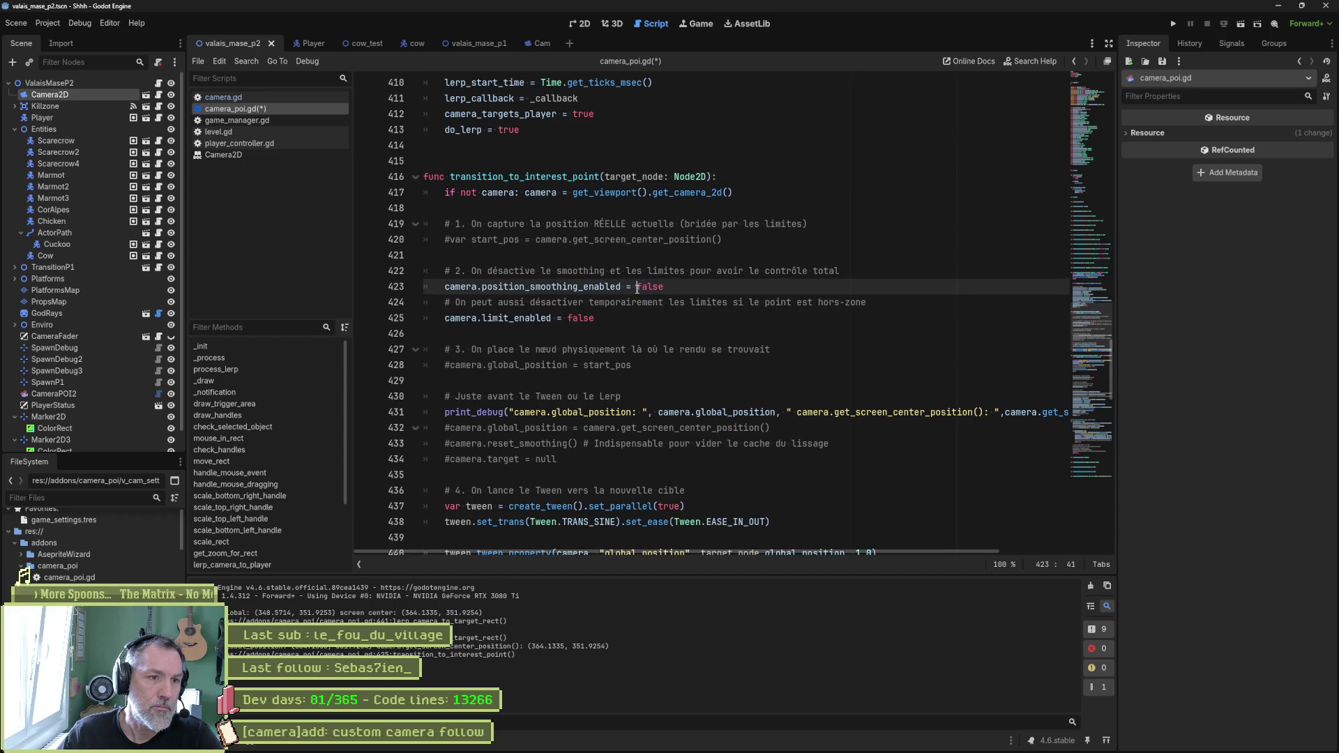
{"action": "left_click_drag", "start_coordinate": [638, 287], "coordinate": [662, 286]}
{"action": "left_click", "coordinate": [656, 318]}
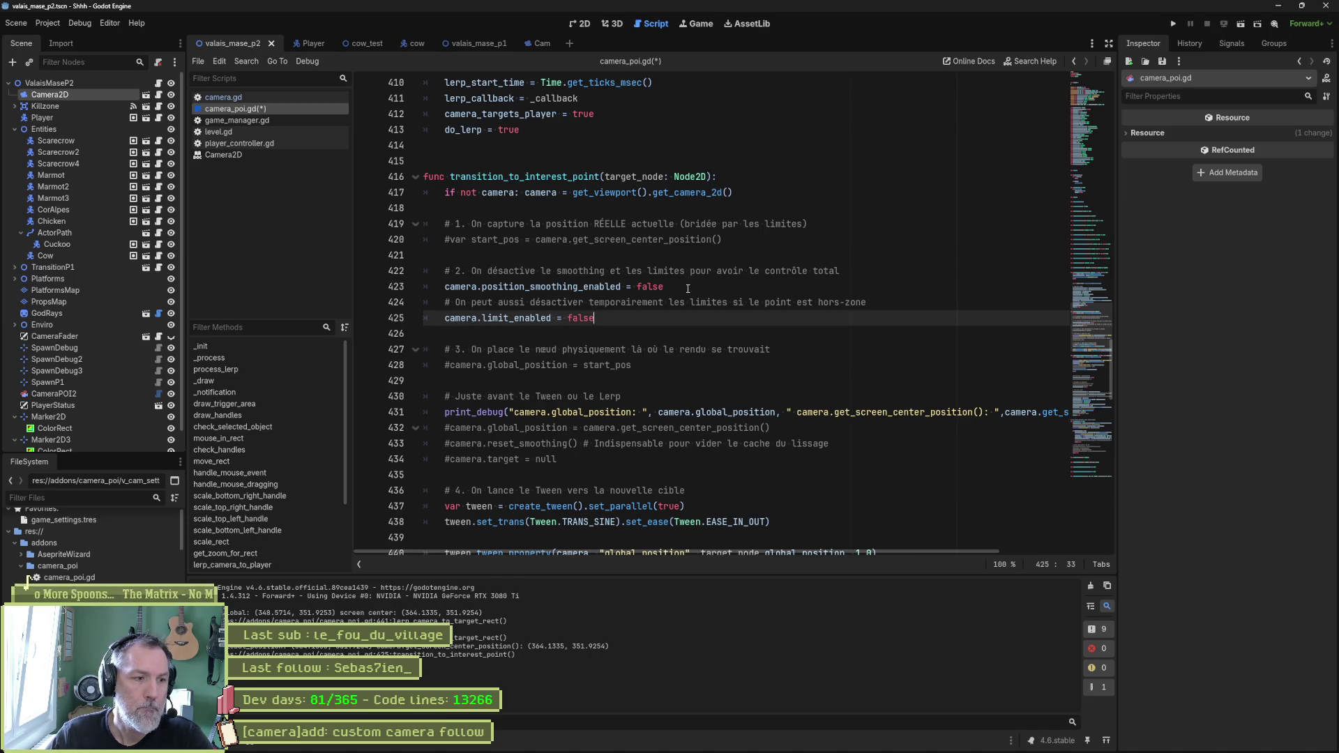
{"action": "left_click", "coordinate": [700, 177]}
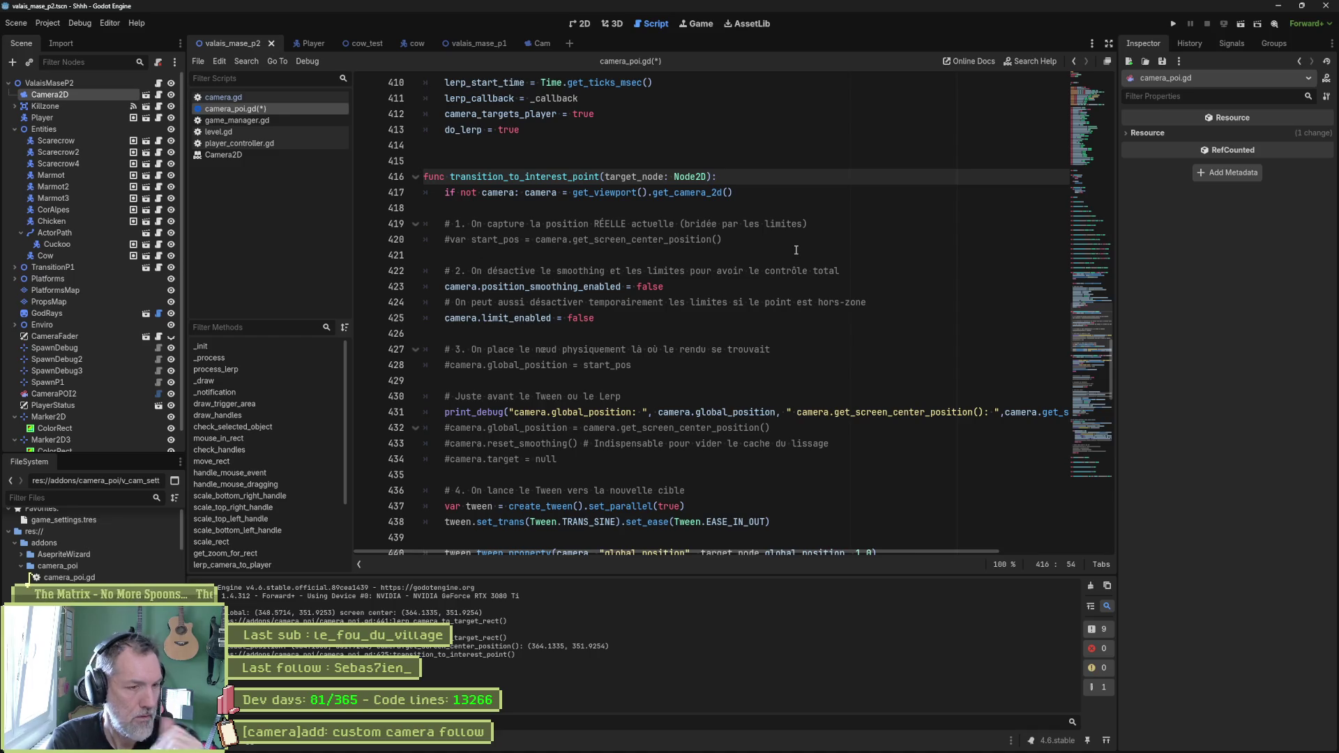
{"action": "scroll", "coordinate": [649, 278], "scroll_direction": "down", "scroll_amount": 1}
{"action": "scroll", "coordinate": [649, 278], "scroll_direction": "down", "scroll_amount": 1}
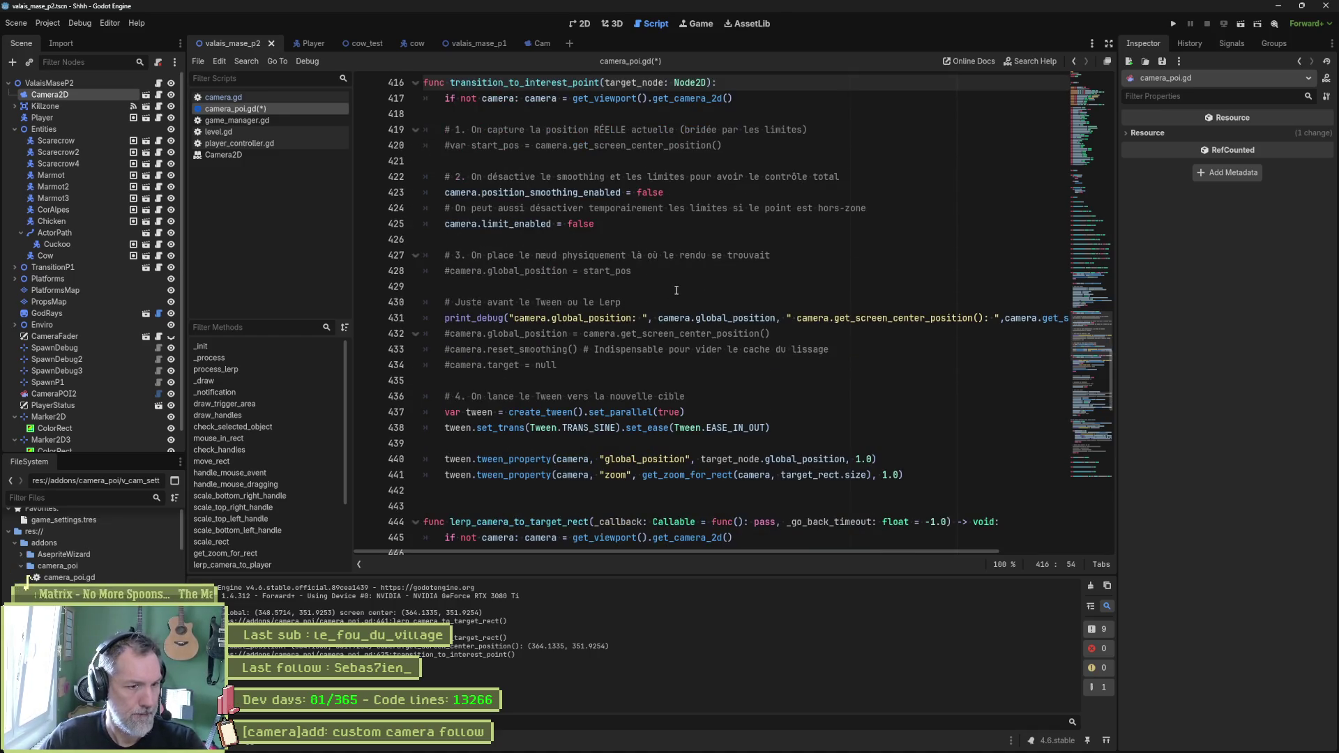
{"action": "key", "text": "F5"}
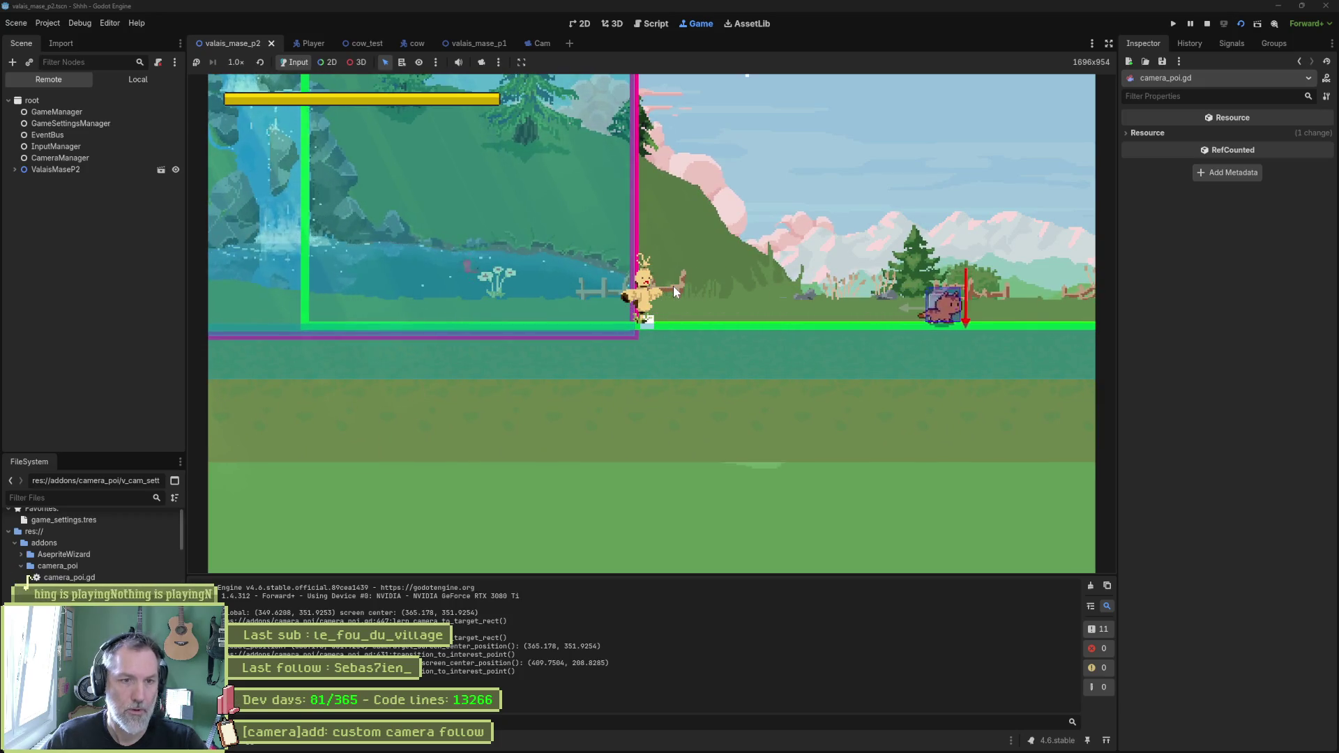
Step: Stop the running game with F8 and return to camera_poi.gd
{"action": "key", "text": "F8"}
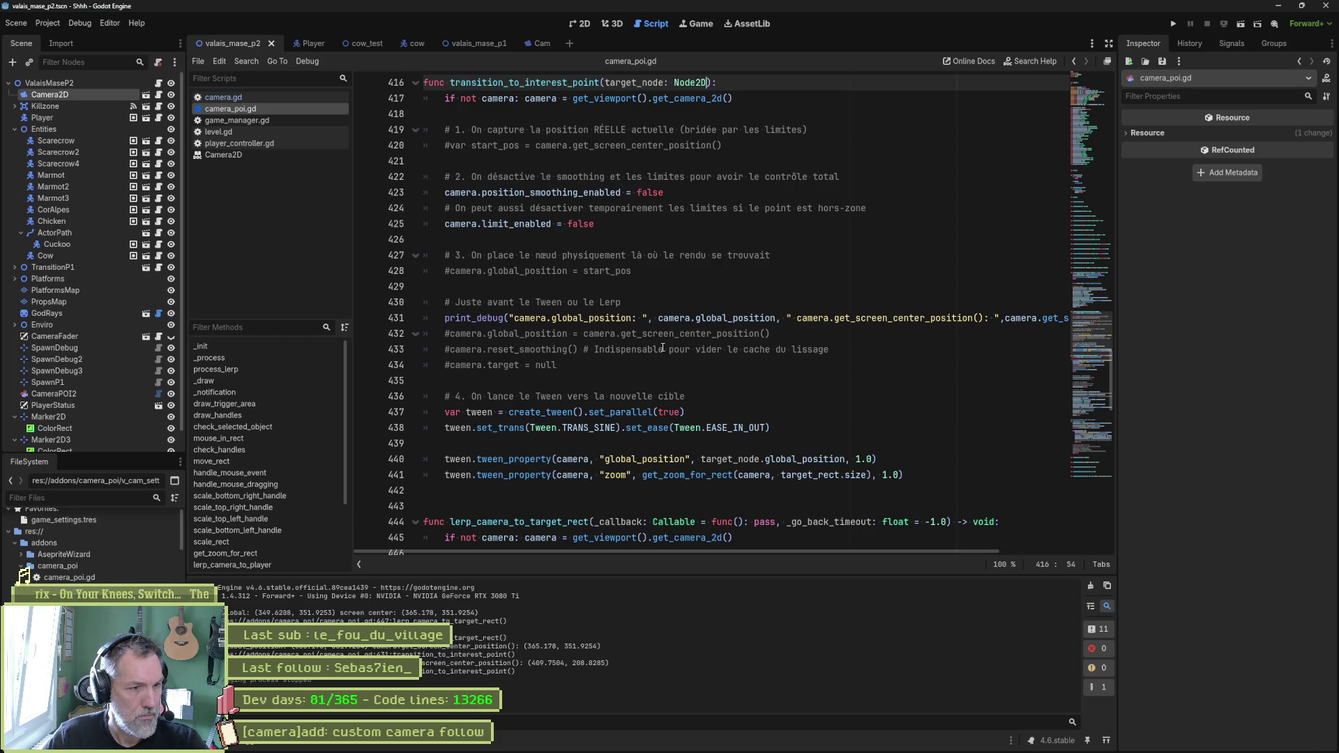
Step: Select lines 416–425, from the function header down to camera.limit_enabled = false
{"action": "double_click", "coordinate": [723, 459]}
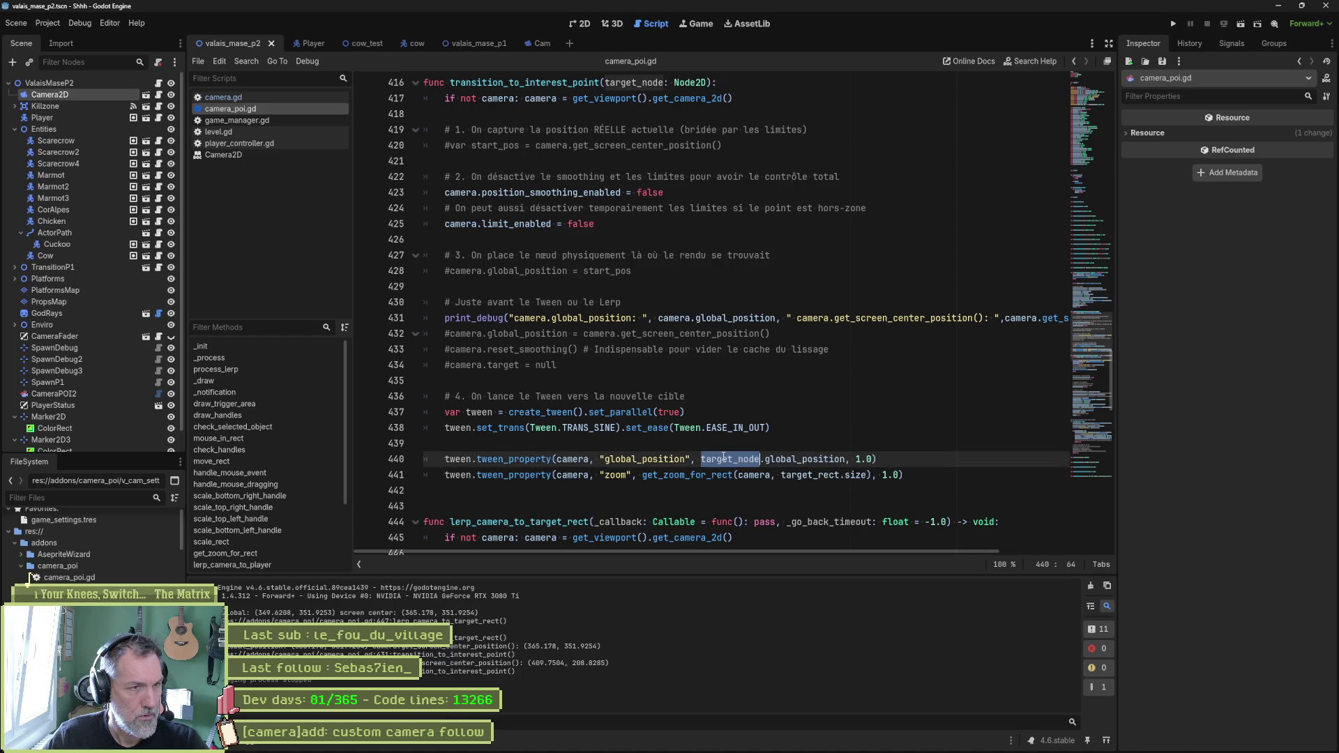
{"action": "scroll", "coordinate": [872, 393], "scroll_direction": "down", "scroll_amount": 5}
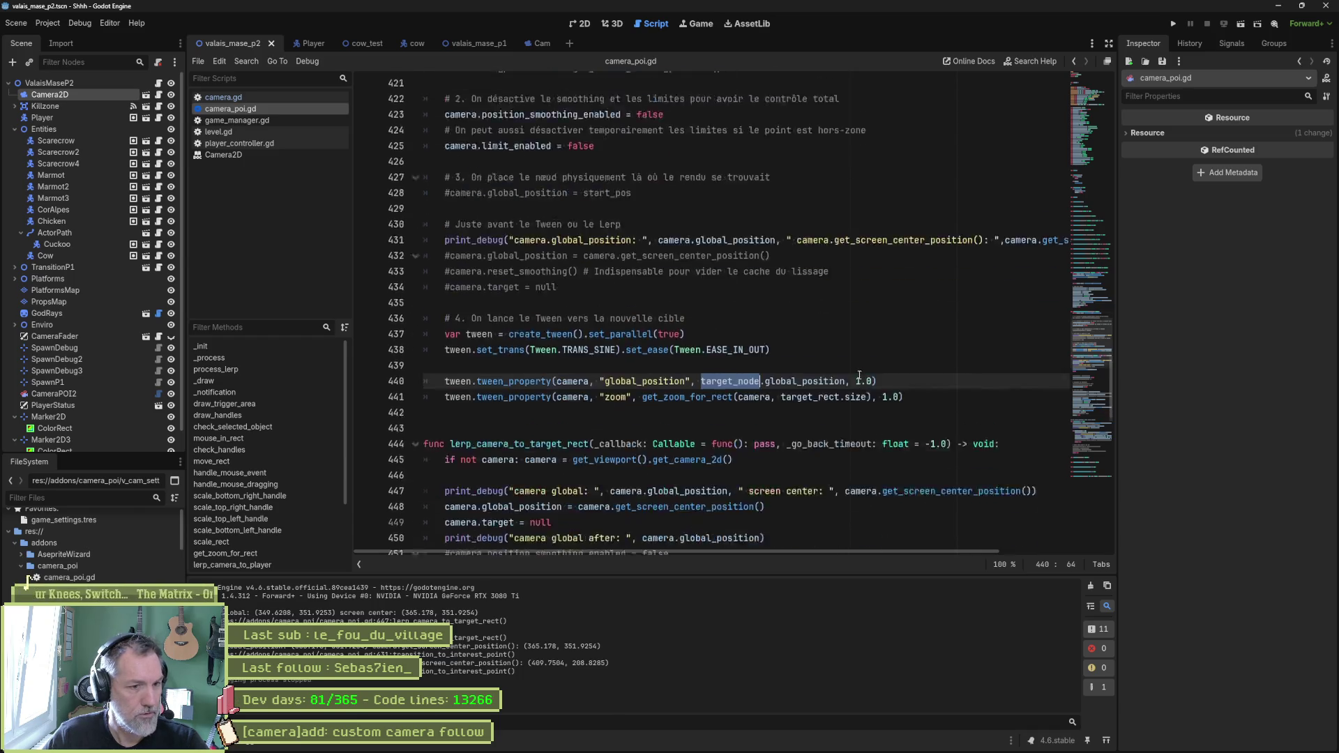
{"action": "scroll", "coordinate": [872, 393], "scroll_direction": "down", "scroll_amount": 3}
{"action": "scroll", "coordinate": [873, 398], "scroll_direction": "up", "scroll_amount": 3}
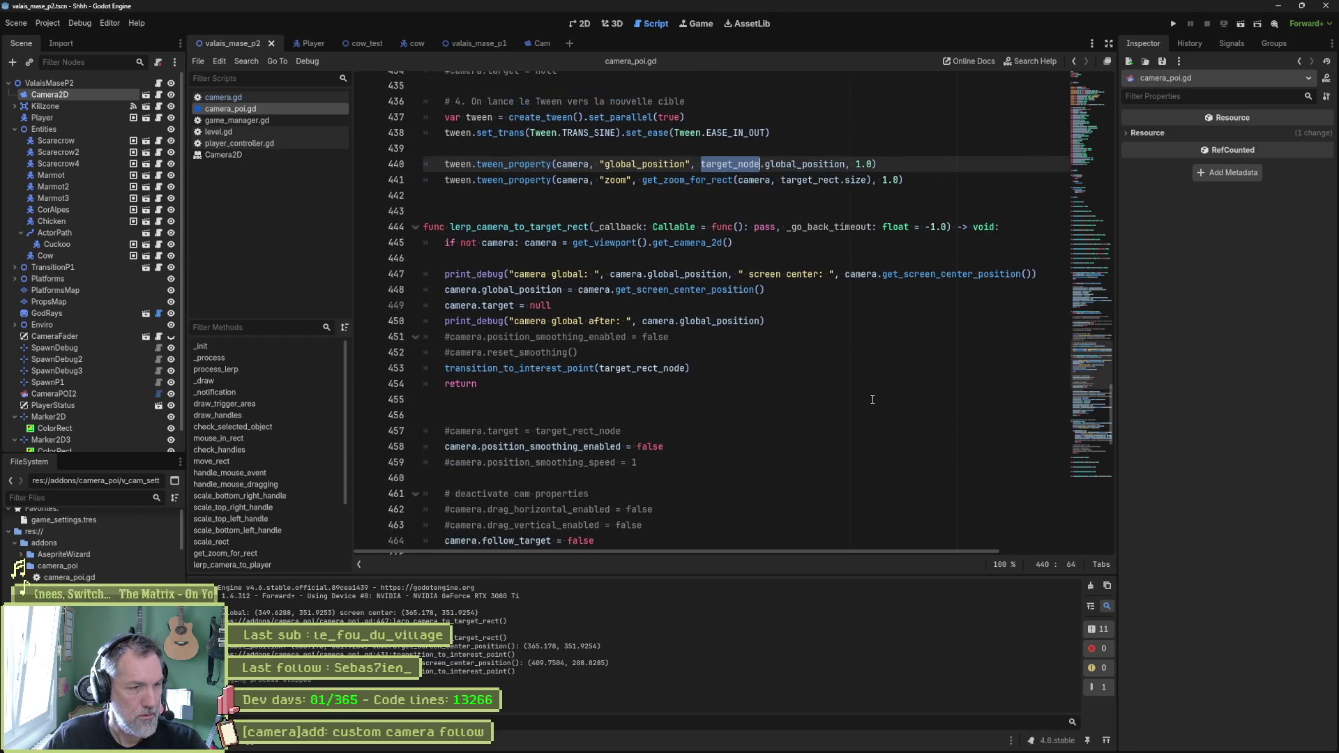
{"action": "scroll", "coordinate": [873, 398], "scroll_direction": "up", "scroll_amount": 1}
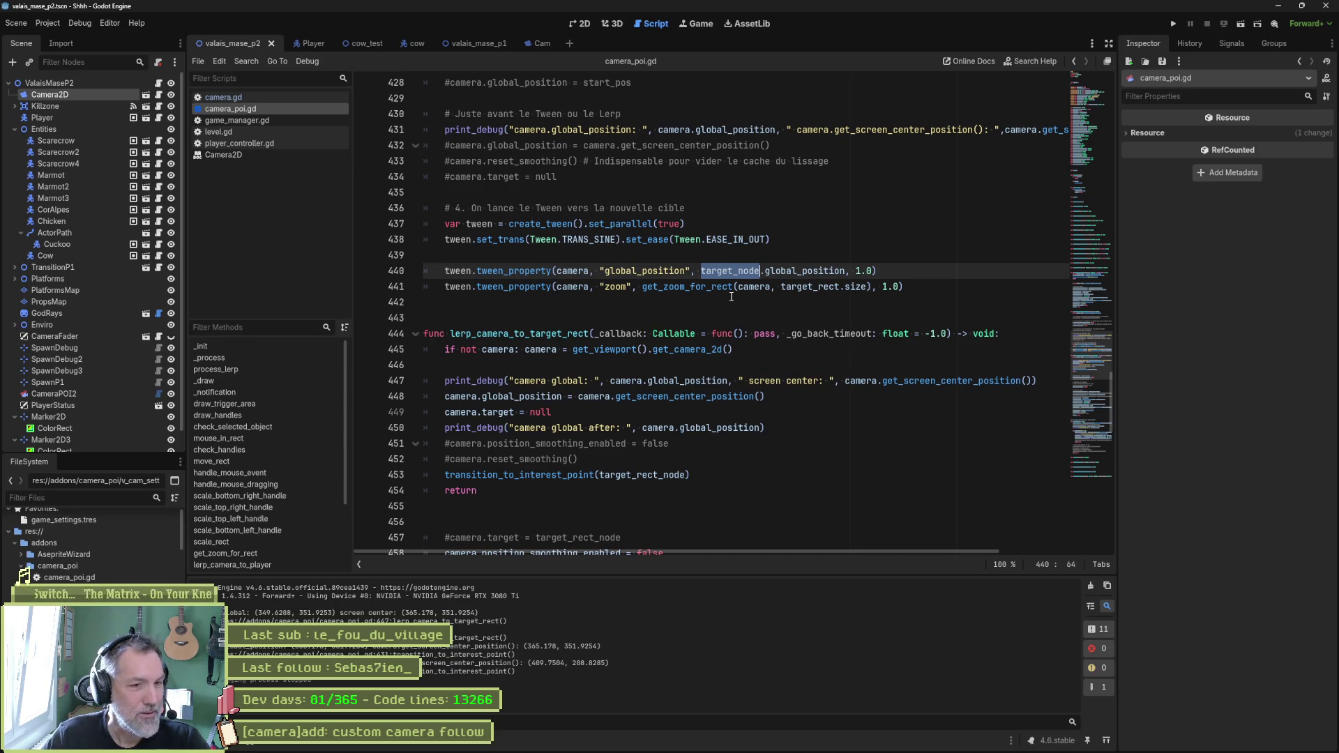
{"action": "scroll", "coordinate": [725, 286], "scroll_direction": "up", "scroll_amount": 5}
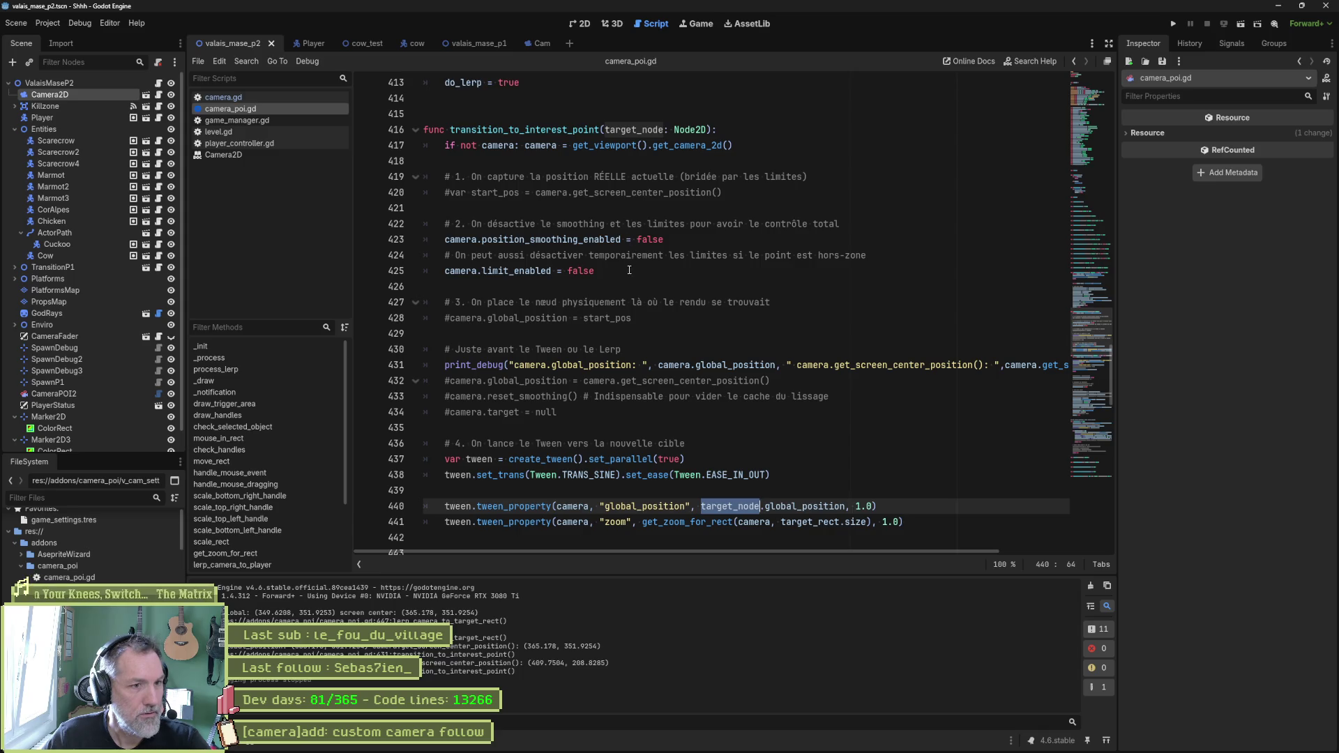
{"action": "left_click", "coordinate": [602, 271]}
{"action": "mouse_move", "coordinate": [602, 271]}
{"action": "left_mouse_down"}
{"action": "mouse_move", "coordinate": [811, 194]}
{"action": "mouse_move", "coordinate": [774, 134]}
{"action": "left_mouse_up"}
{"action": "key", "text": "ctrl+c"}
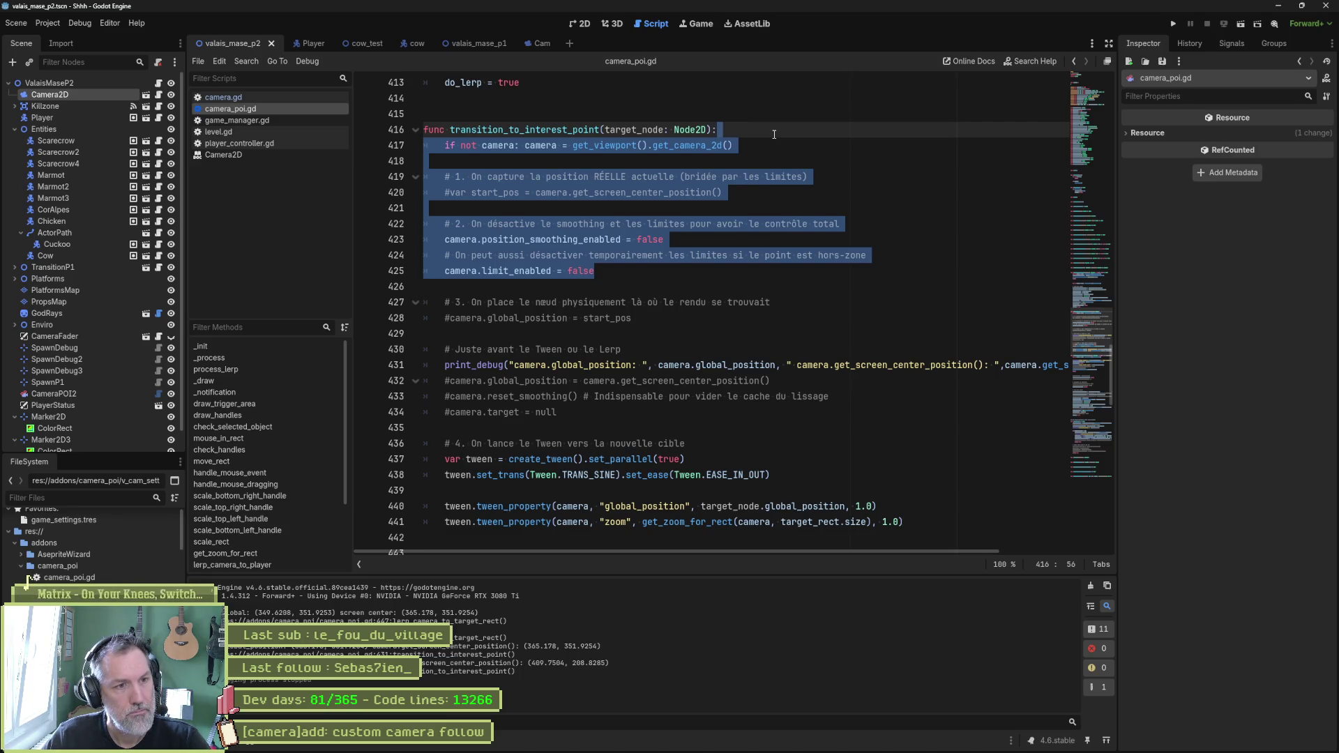
Step: Cut the smoothing and limit block and paste it into lerp_camera_to_target_rect
{"action": "key", "text": "Delete"}
{"action": "scroll", "coordinate": [684, 263], "scroll_direction": "down", "scroll_amount": 3}
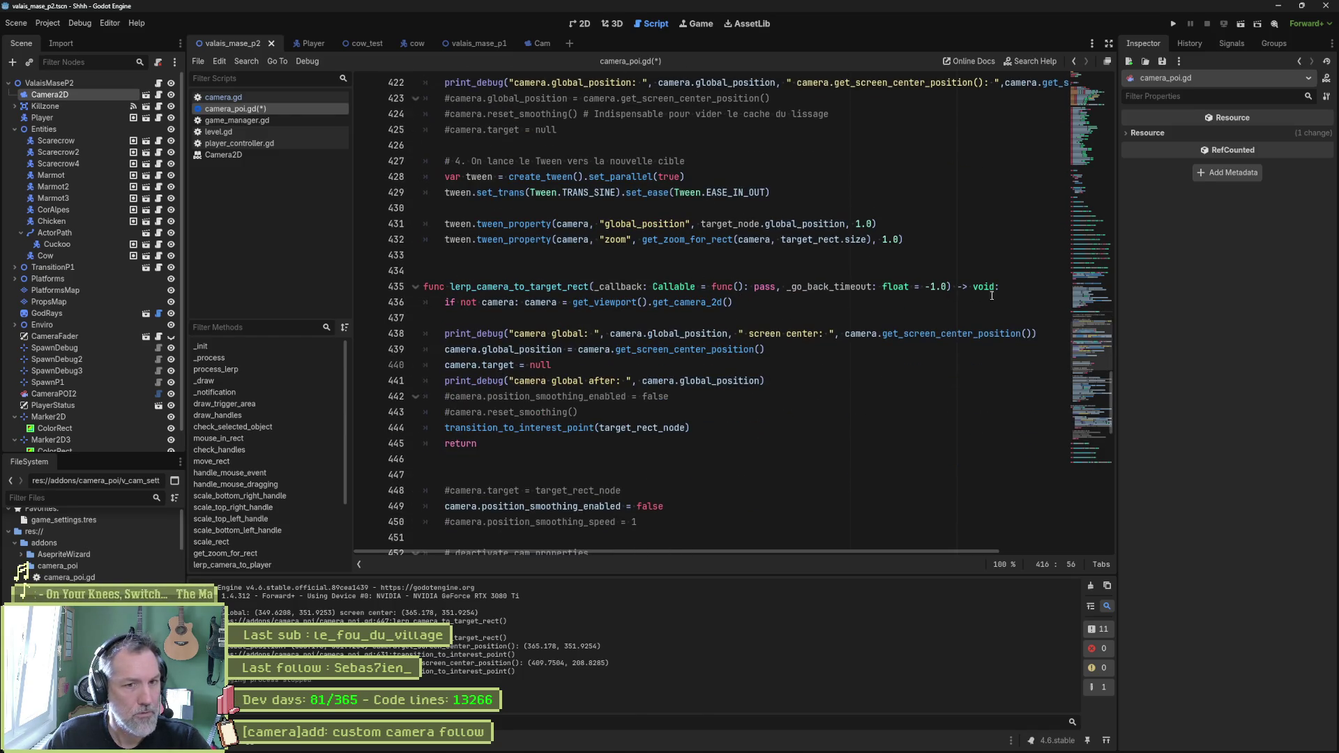
{"action": "left_click", "coordinate": [921, 303]}
{"action": "key", "text": "ctrl+v"}
Step: Delete the pasted comments, blank line and print_debug lines, then select the new function body
{"action": "left_click", "coordinate": [584, 318]}
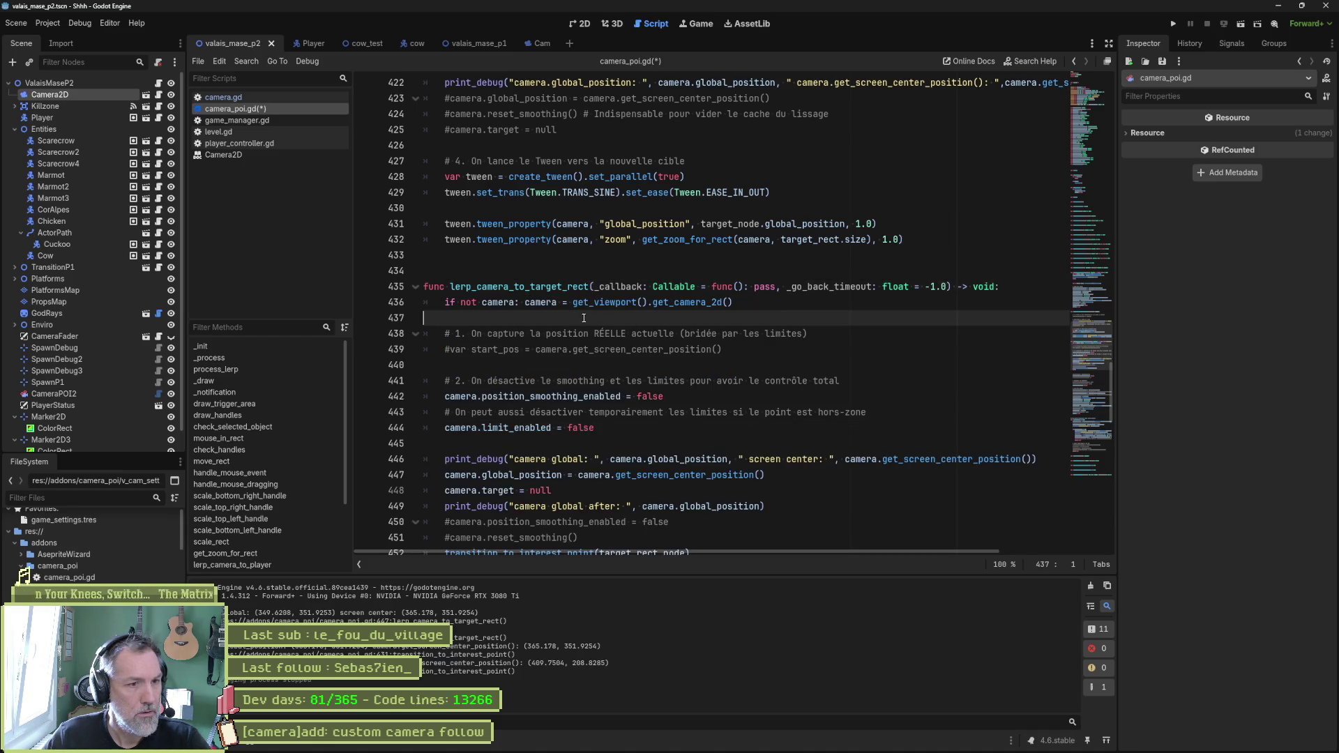
{"action": "key", "text": "ctrl+shift+k"}
{"action": "key", "text": "ctrl+shift+k"}
{"action": "key", "text": "ctrl+shift+k"}
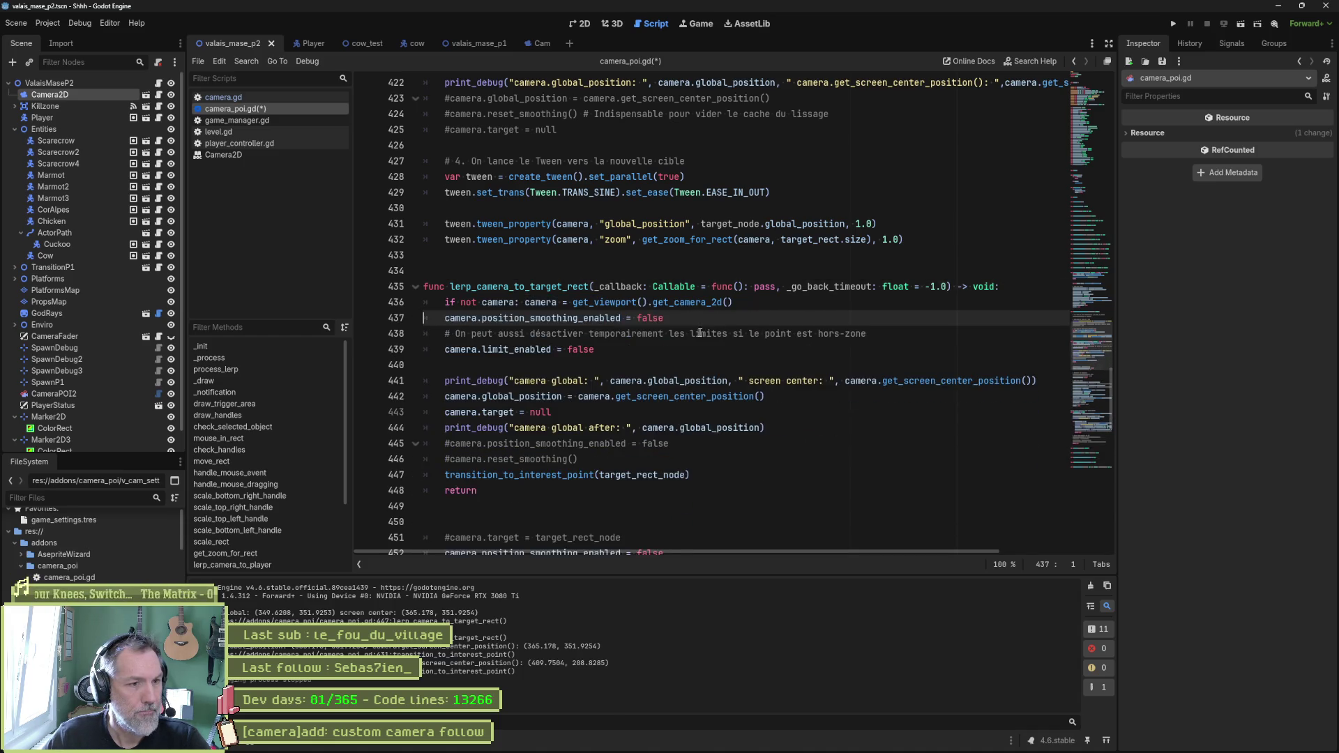
{"action": "left_click", "coordinate": [672, 335]}
{"action": "key", "text": "ctrl+shift+k"}
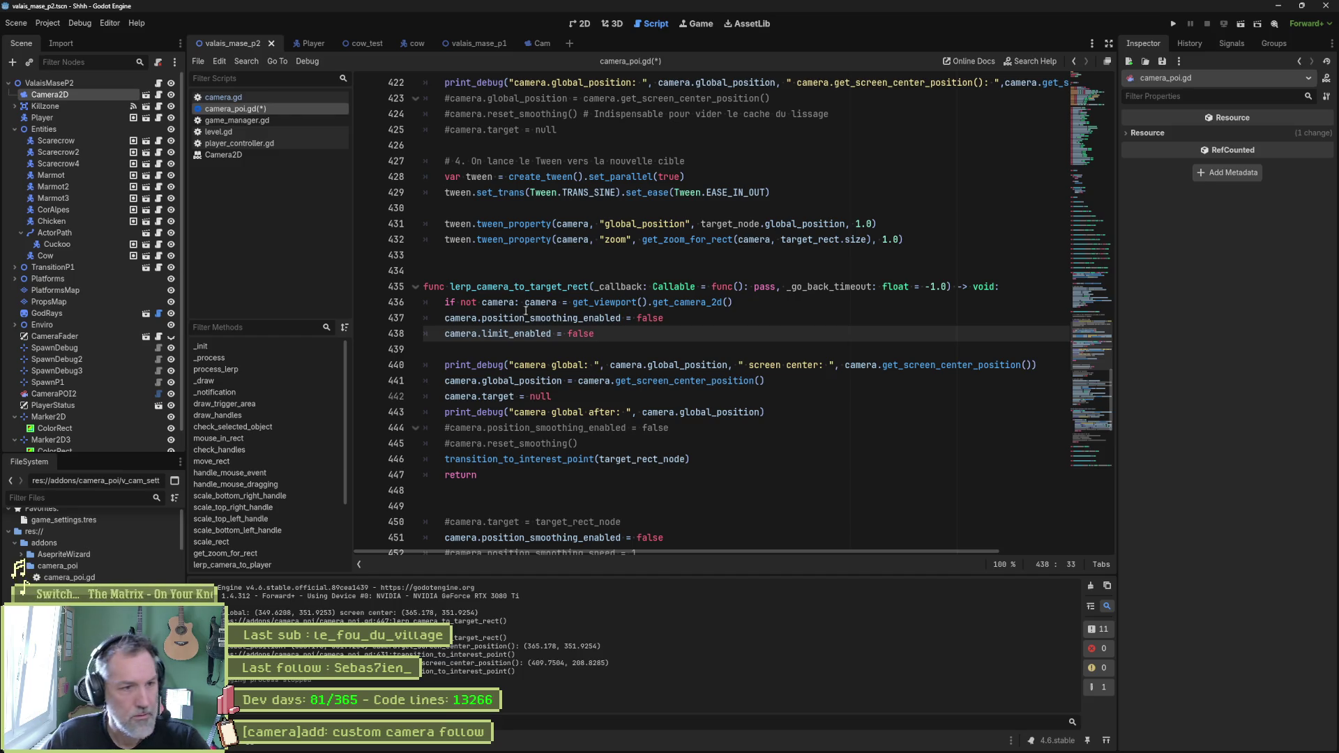
{"action": "left_click", "coordinate": [570, 349]}
{"action": "key", "text": "ctrl+shift+k"}
{"action": "key", "text": "ctrl+shift+k"}
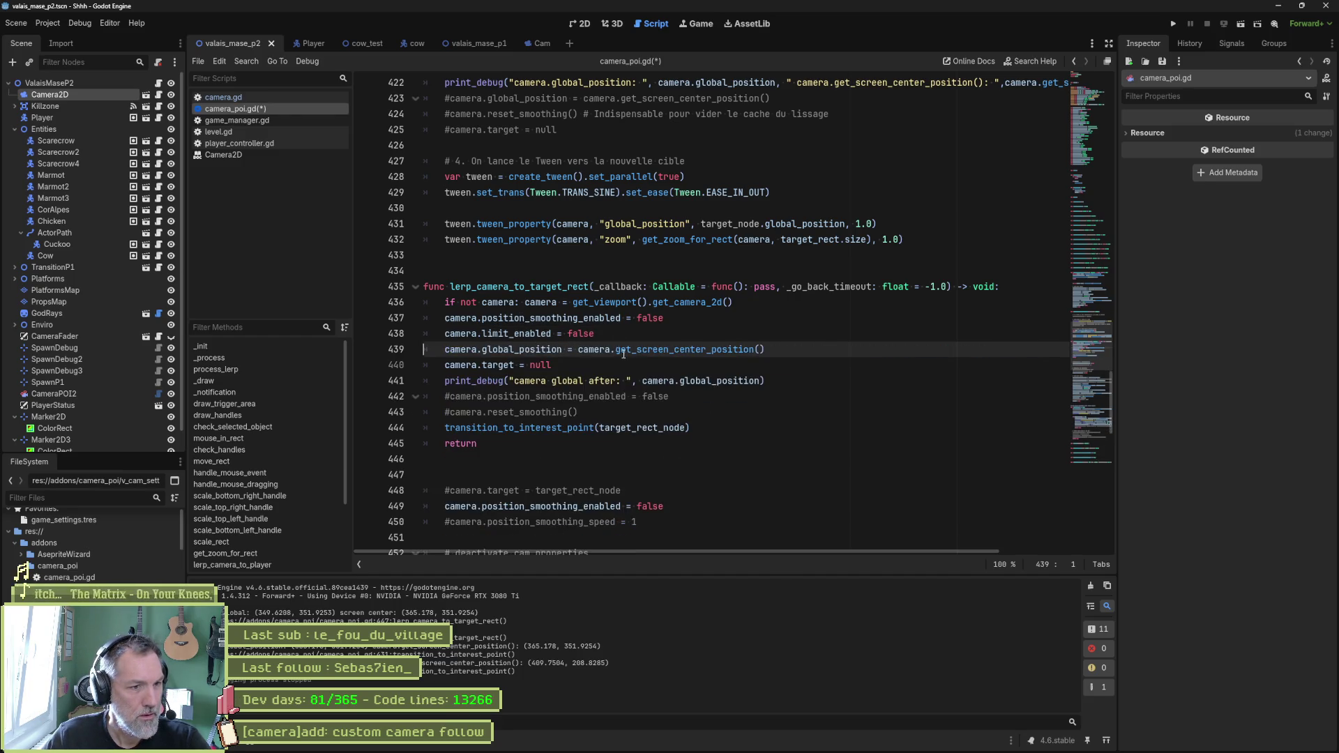
{"action": "left_click", "coordinate": [630, 380]}
{"action": "key", "text": "ctrl+shift+k"}
{"action": "key", "text": "ctrl+shift+k"}
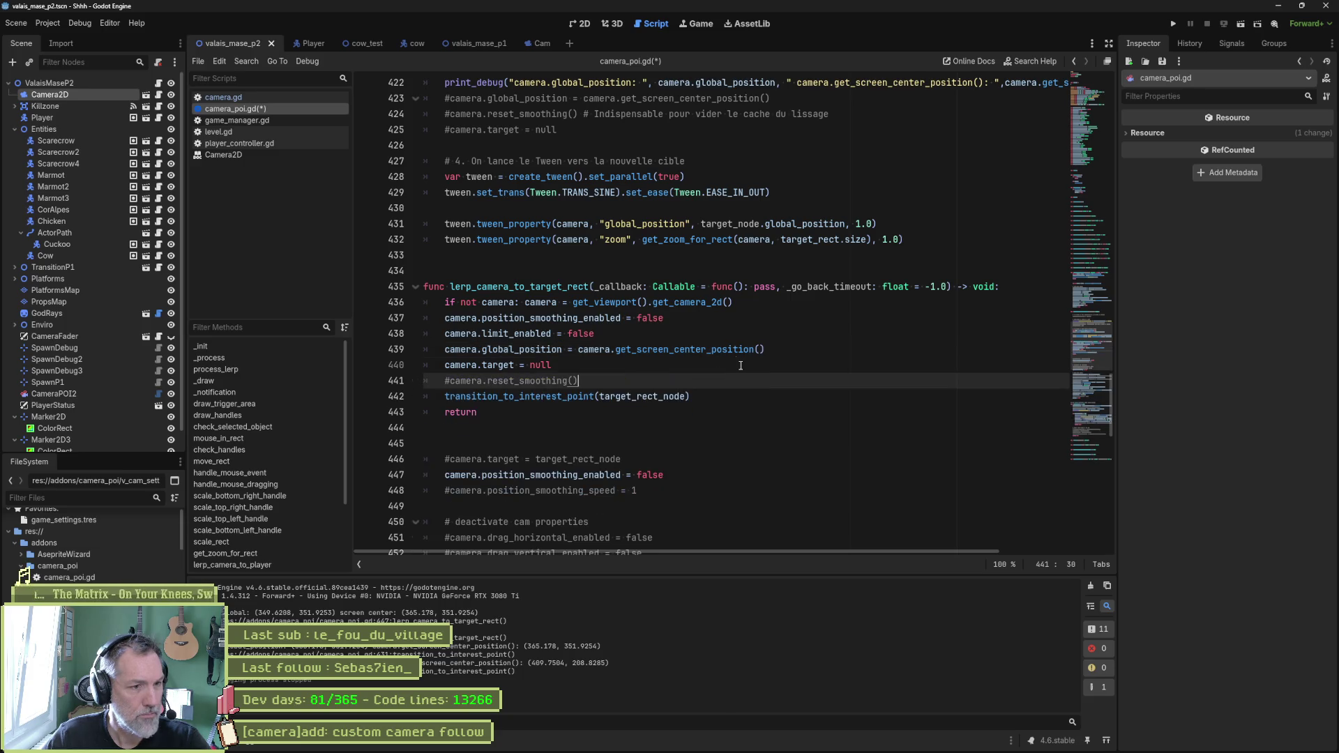
{"action": "key", "text": "ctrl+shift+k"}
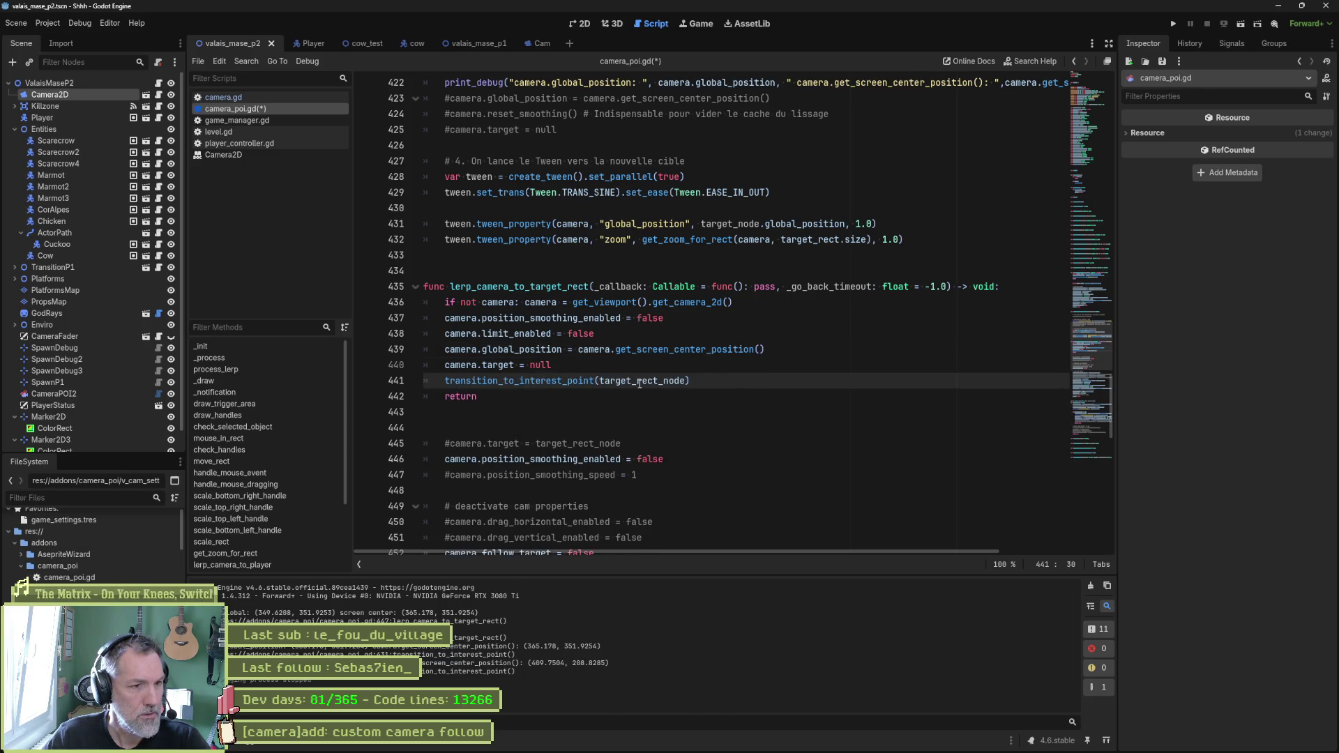
{"action": "left_click", "coordinate": [568, 366]}
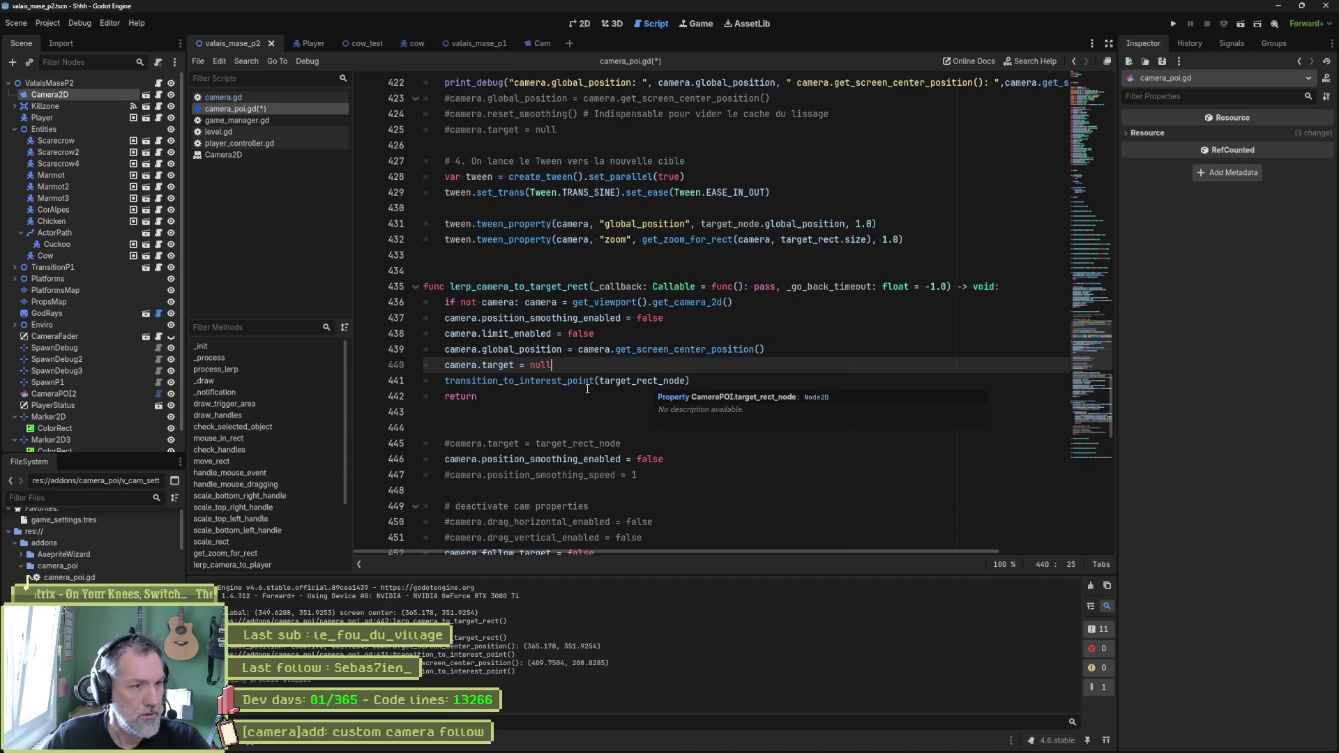
{"action": "left_click_drag", "start_coordinate": [587, 392], "coordinate": [1003, 287]}
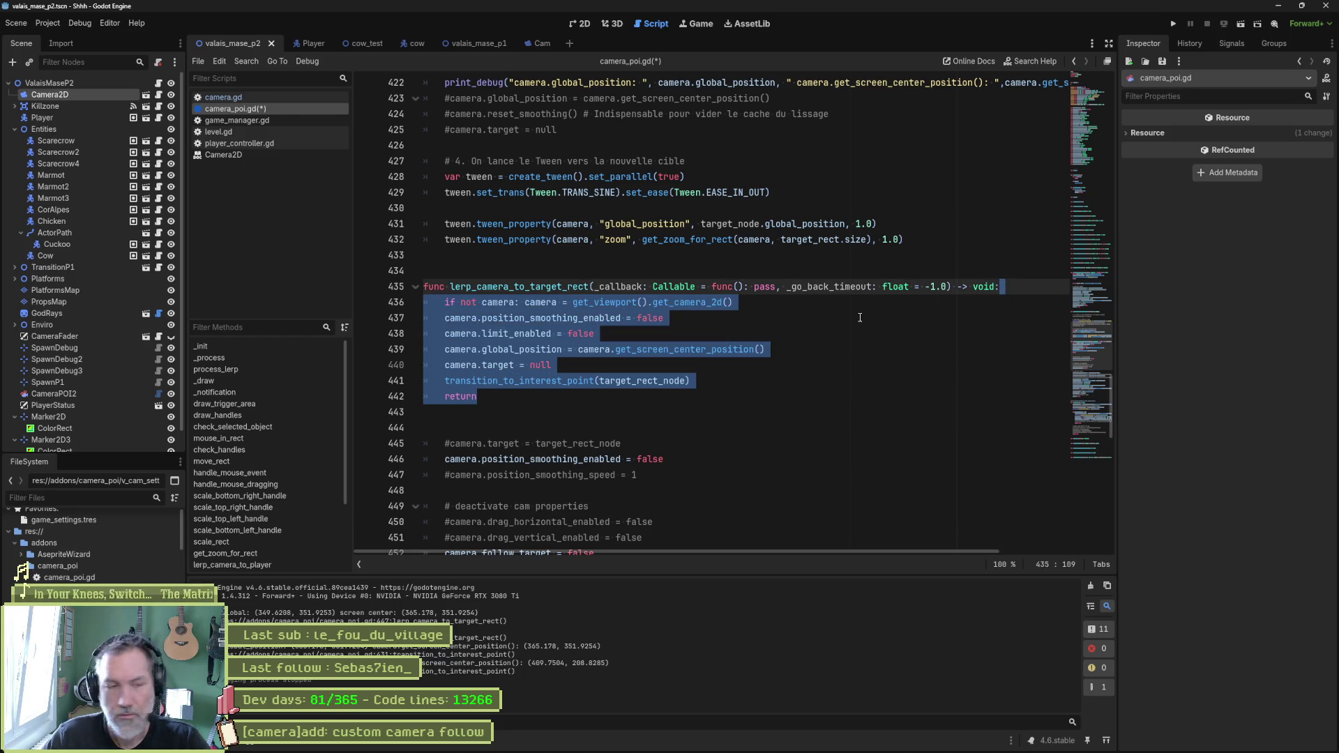
Step: Paste the camera lines into lerp_camera_to_player, replacing the old position, transition and return lines
{"action": "scroll", "coordinate": [782, 321], "scroll_direction": "up", "scroll_amount": 3}
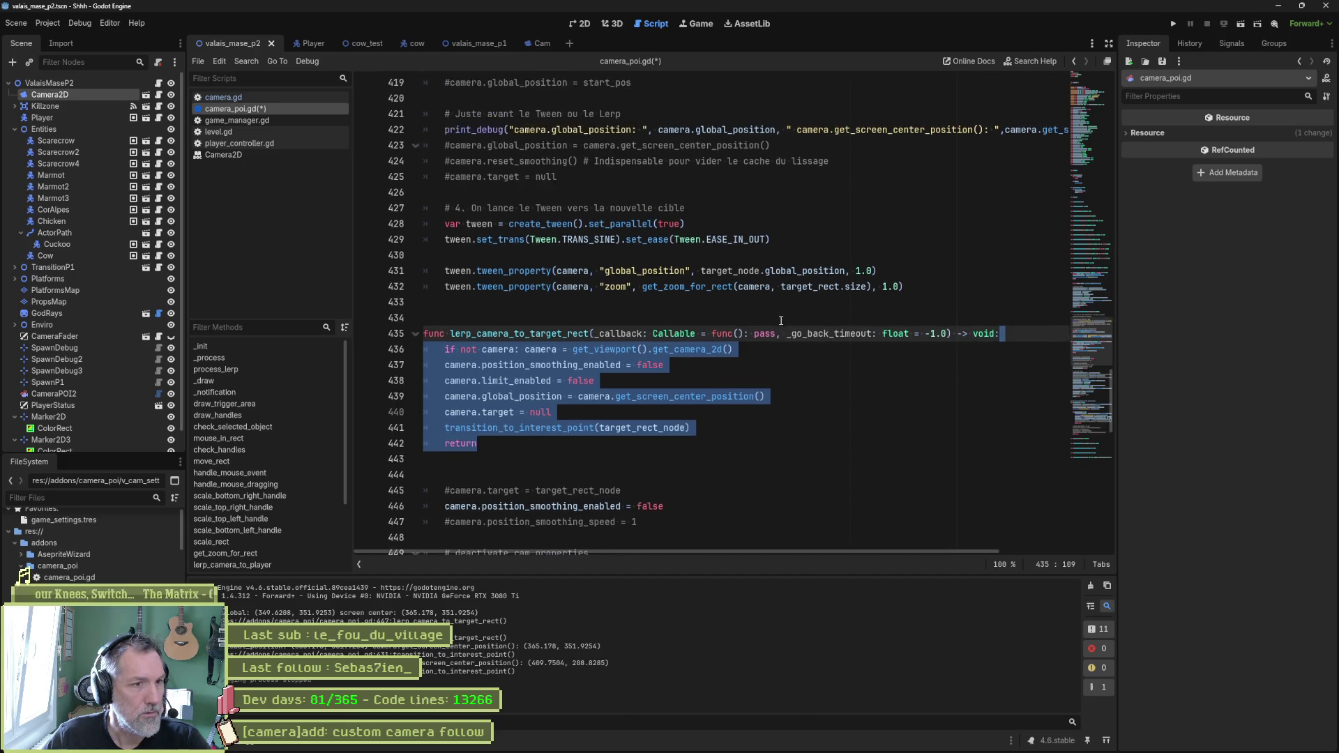
{"action": "scroll", "coordinate": [763, 313], "scroll_direction": "up", "scroll_amount": 8}
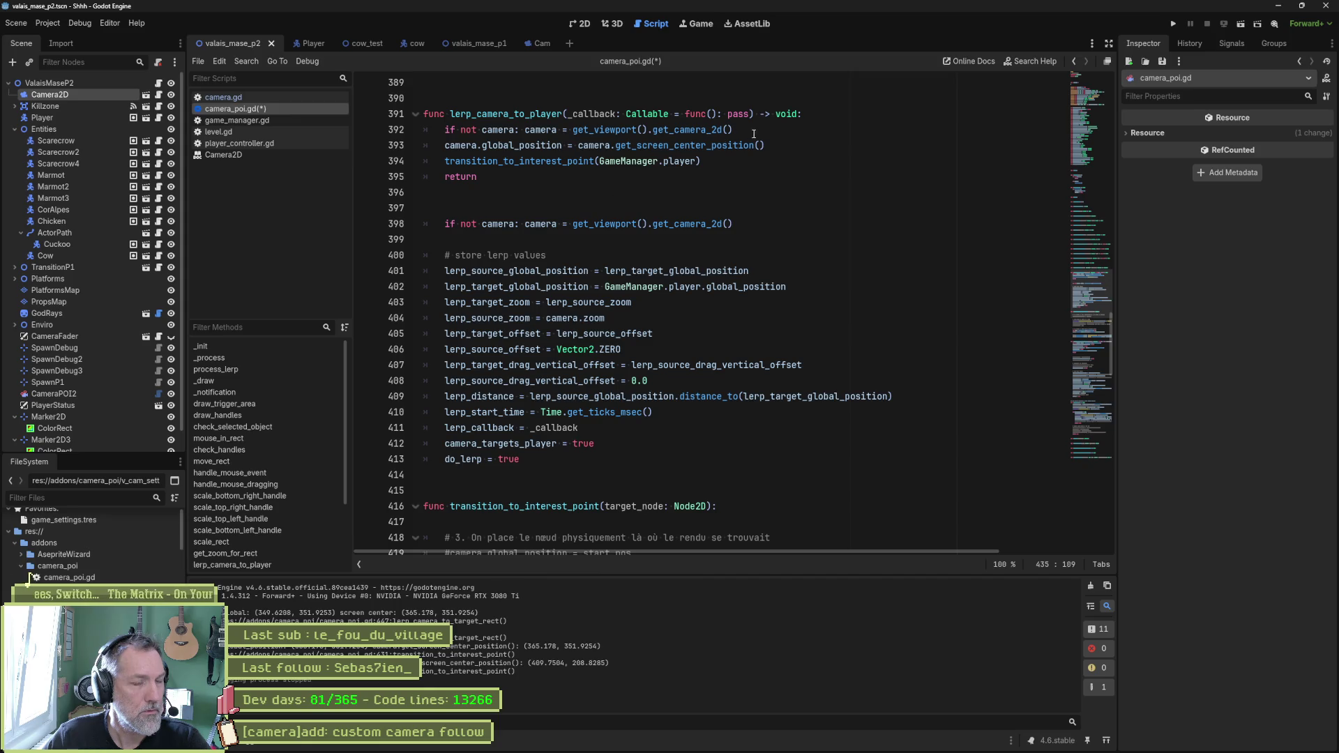
{"action": "left_click", "coordinate": [753, 130]}
{"action": "type", "text": "camera.position_smoothing_enabled = false \tcamera.limit_enabled = false \tcamera.global_position = camera.get_screen_center_position() \tcamera.target = null \ttransition_to_interest_point(target_rect_node) \treturn"}
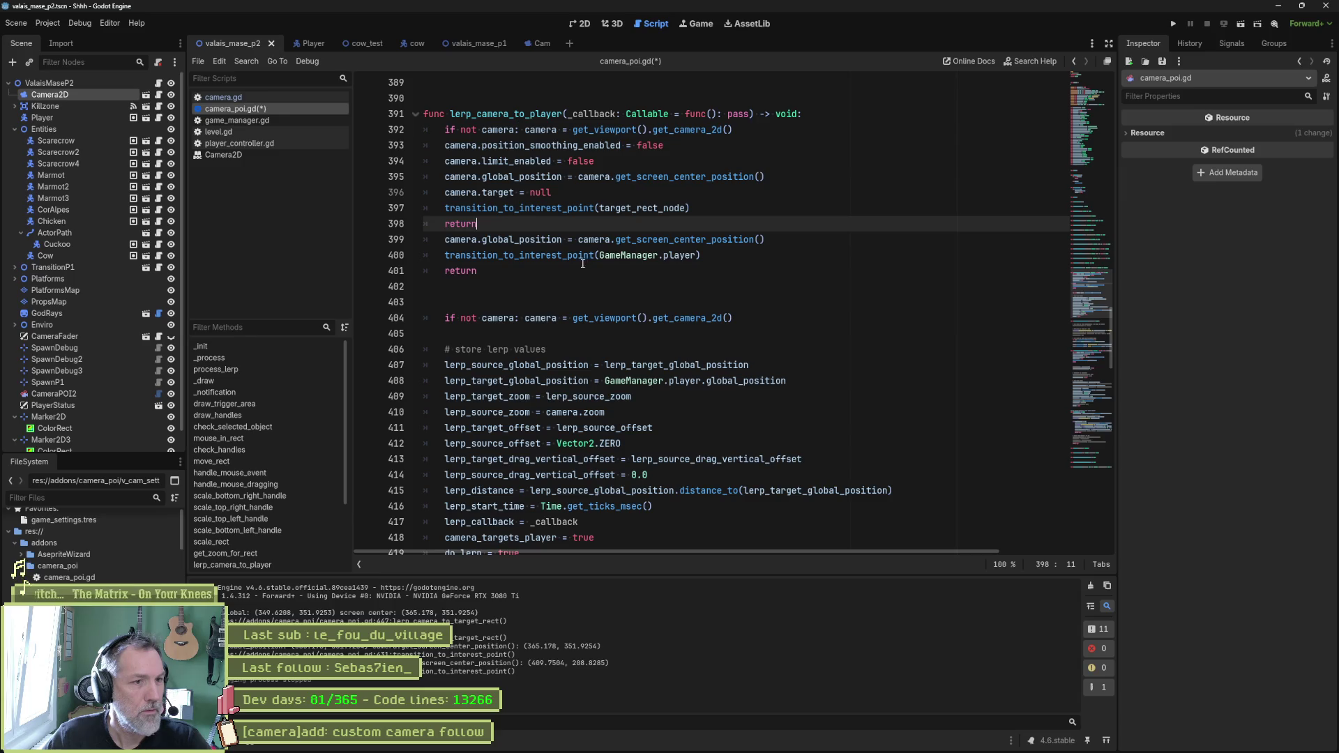
{"action": "key", "text": "shift+Down"}
{"action": "key", "text": "shift+Down"}
{"action": "key", "text": "shift+Down"}
{"action": "key", "text": "Delete"}
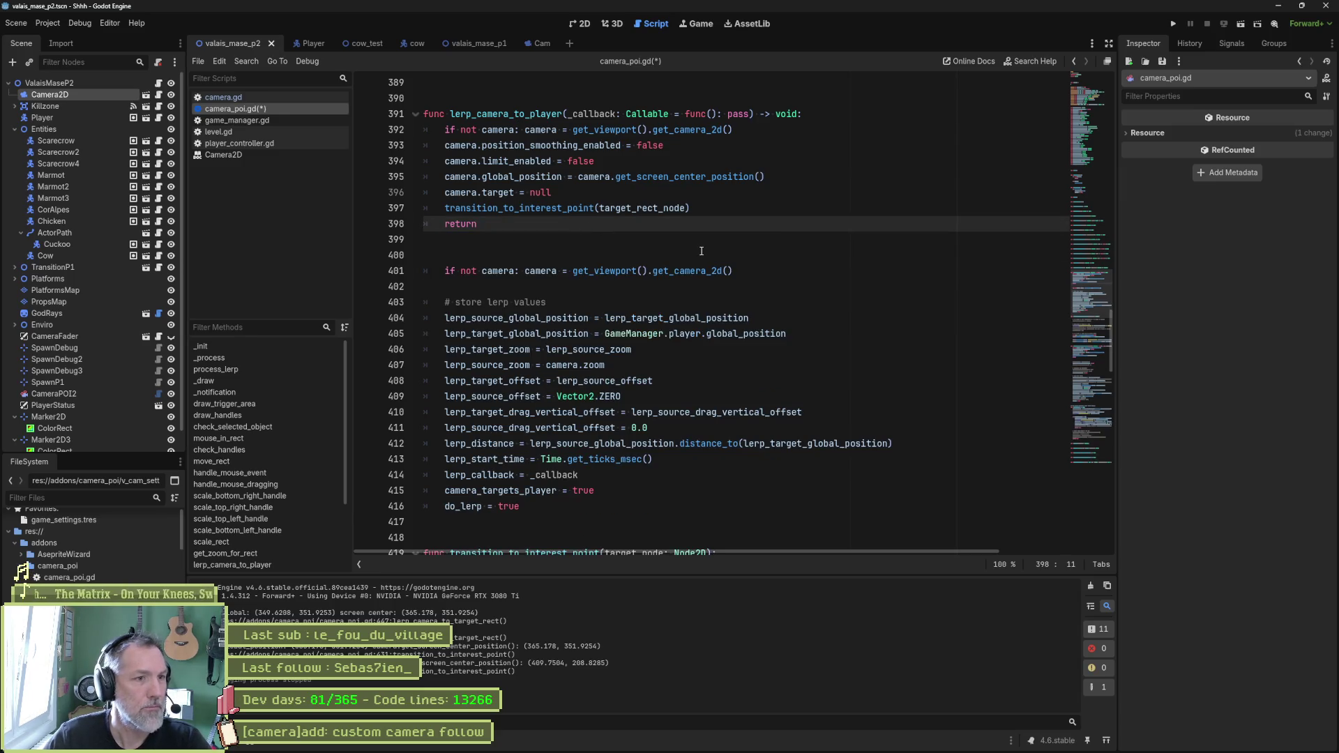
Step: Change the smoothing and limit_enabled values from false to true and save camera_poi.gd
{"action": "left_click", "coordinate": [654, 146]}
{"action": "double_click", "coordinate": [654, 146]}
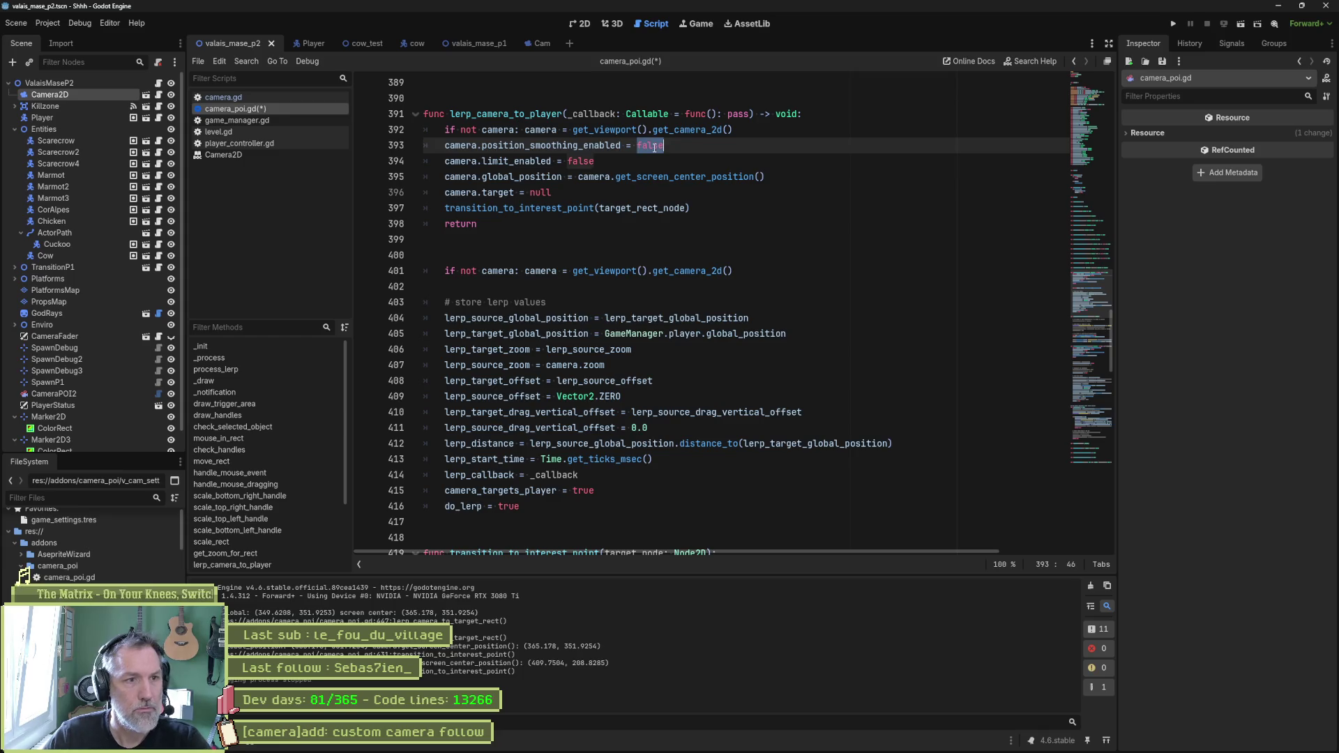
{"action": "type", "text": "tru"}
{"action": "key", "text": "Escape"}
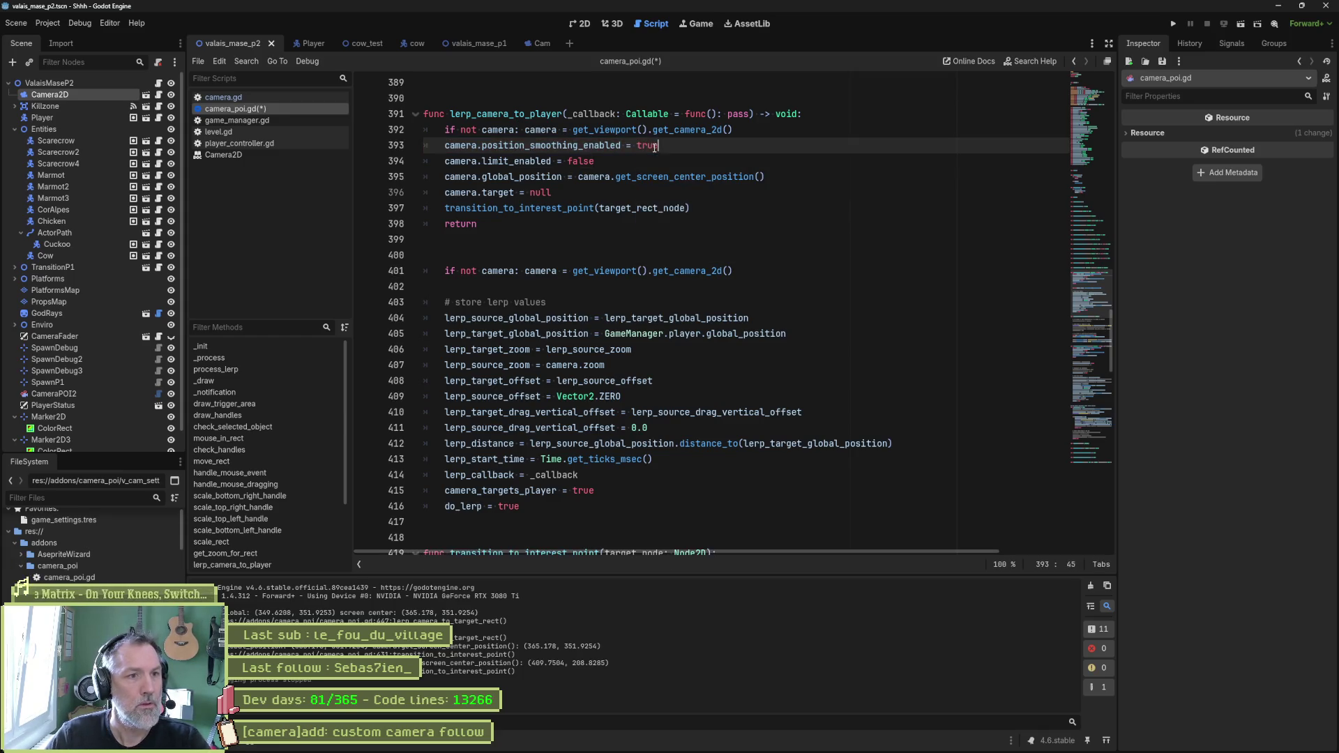
{"action": "type", "text": "e"}
{"action": "key", "text": "Down"}
{"action": "key", "text": "End"}
{"action": "key", "text": "ctrl+shift+Left"}
{"action": "type", "text": "true"}
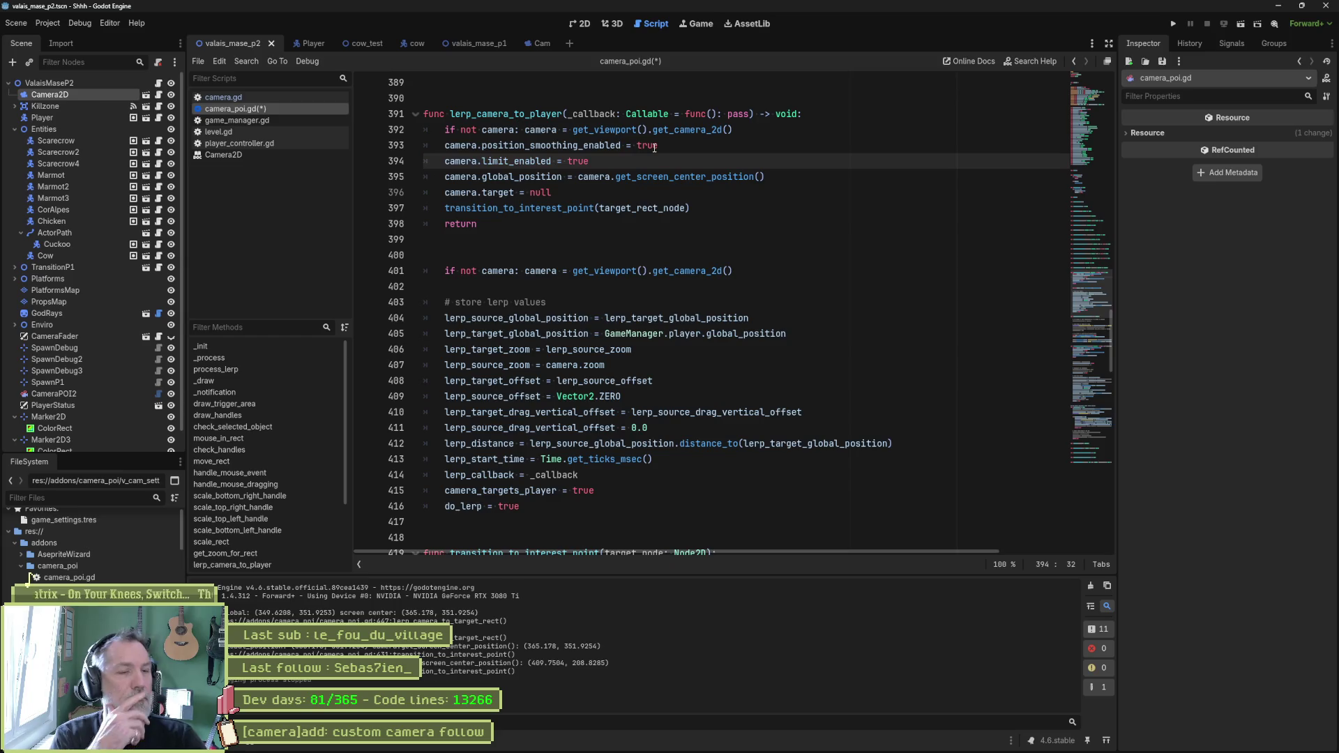
{"action": "key", "text": "ctrl+s"}
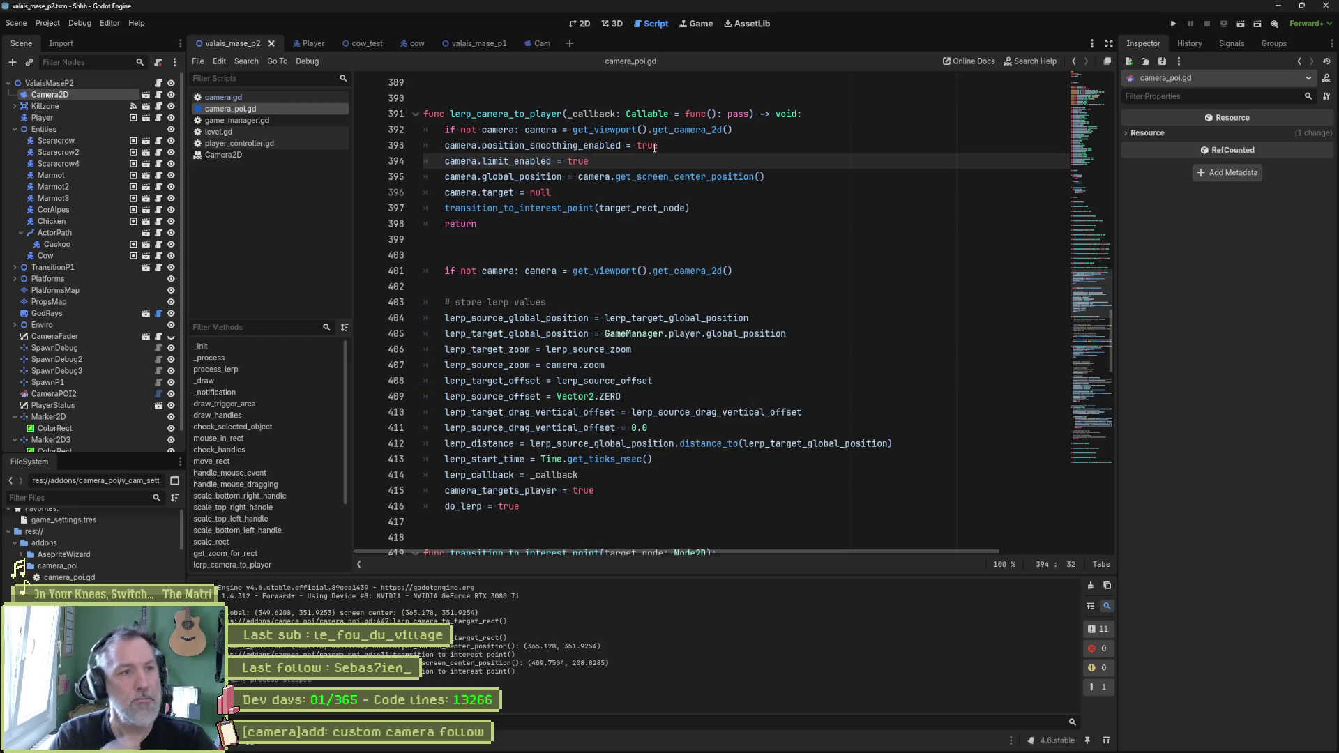
Step: Add ', true' to the transition_to_interest_point call and delete the camera.target = null line
{"action": "double_click", "coordinate": [543, 195]}
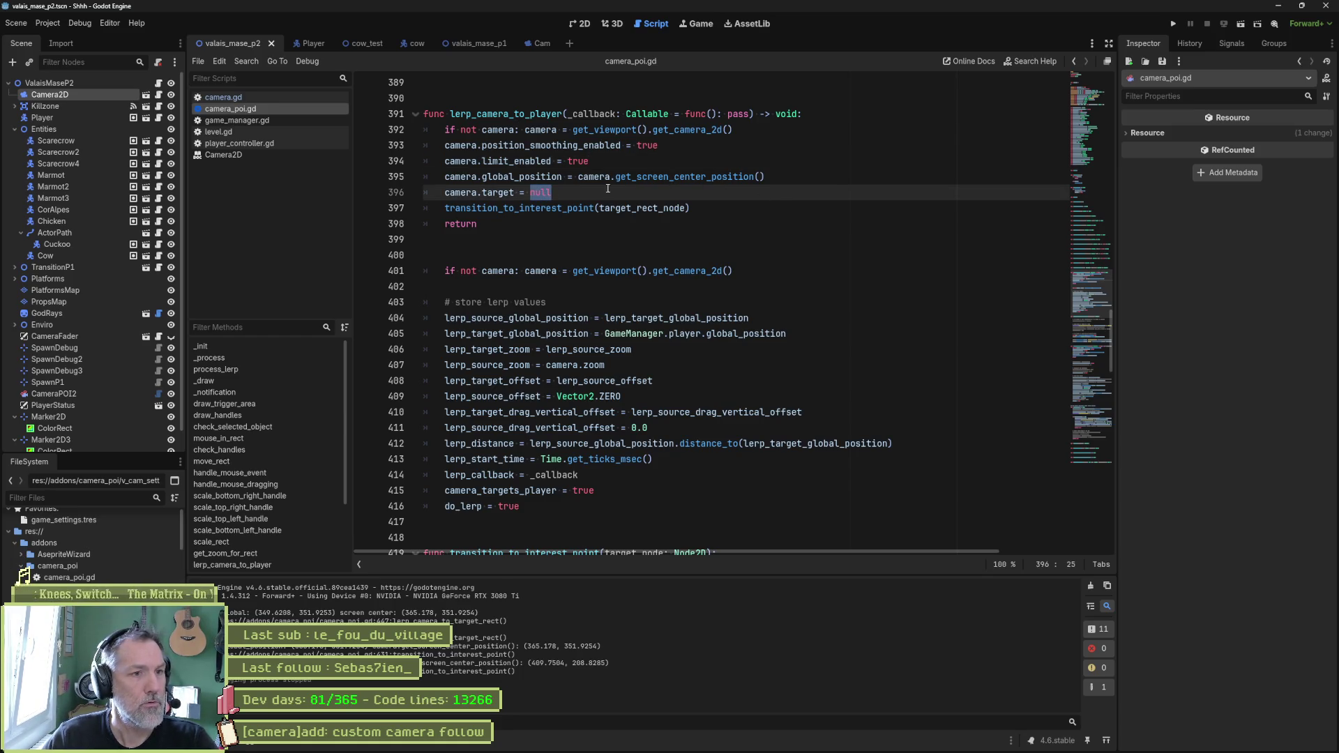
{"action": "left_click", "coordinate": [580, 208]}
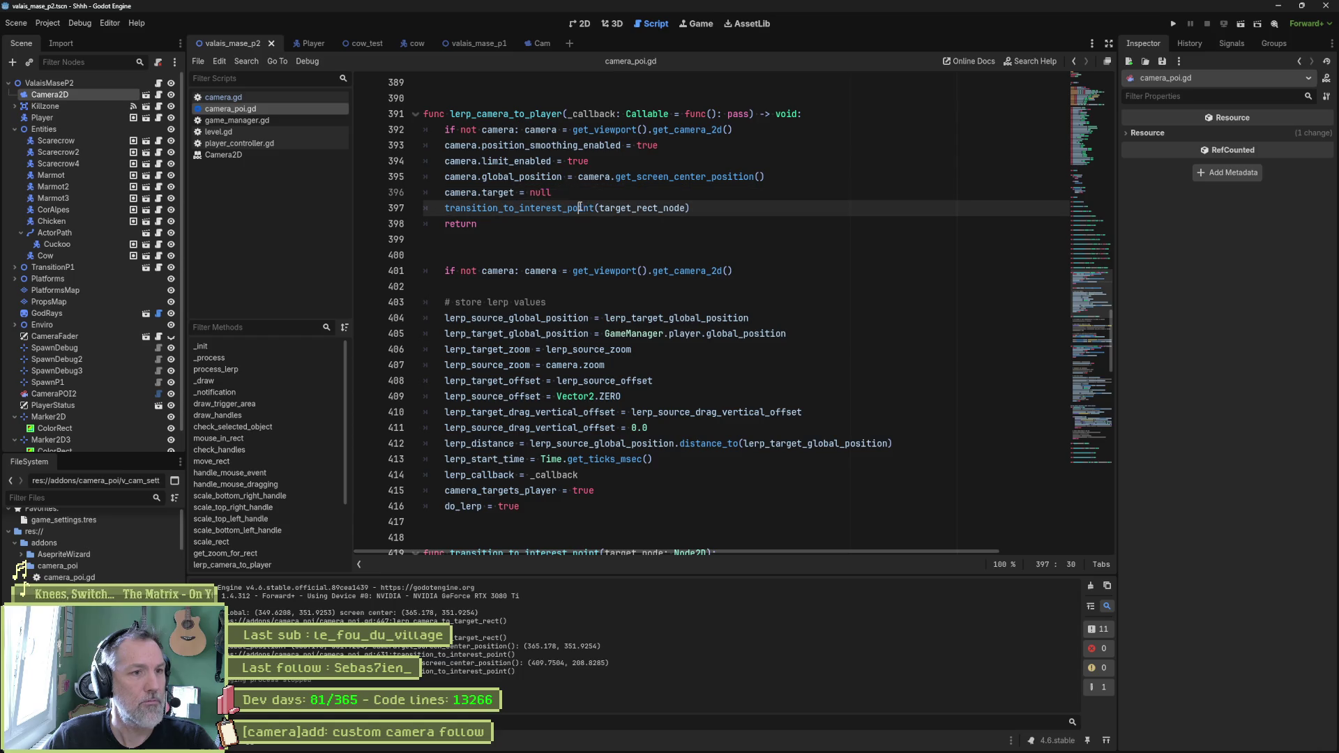
{"action": "left_click", "coordinate": [641, 194]}
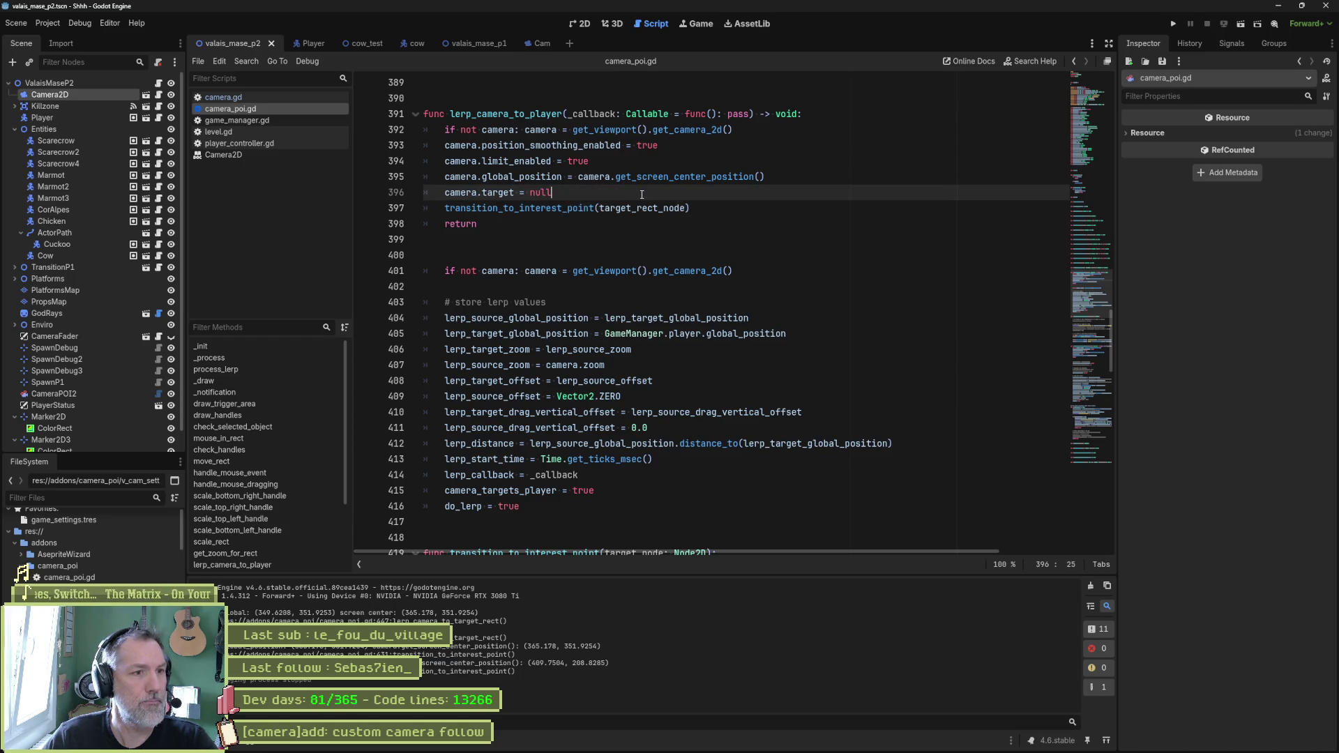
{"action": "left_click", "coordinate": [687, 208]}
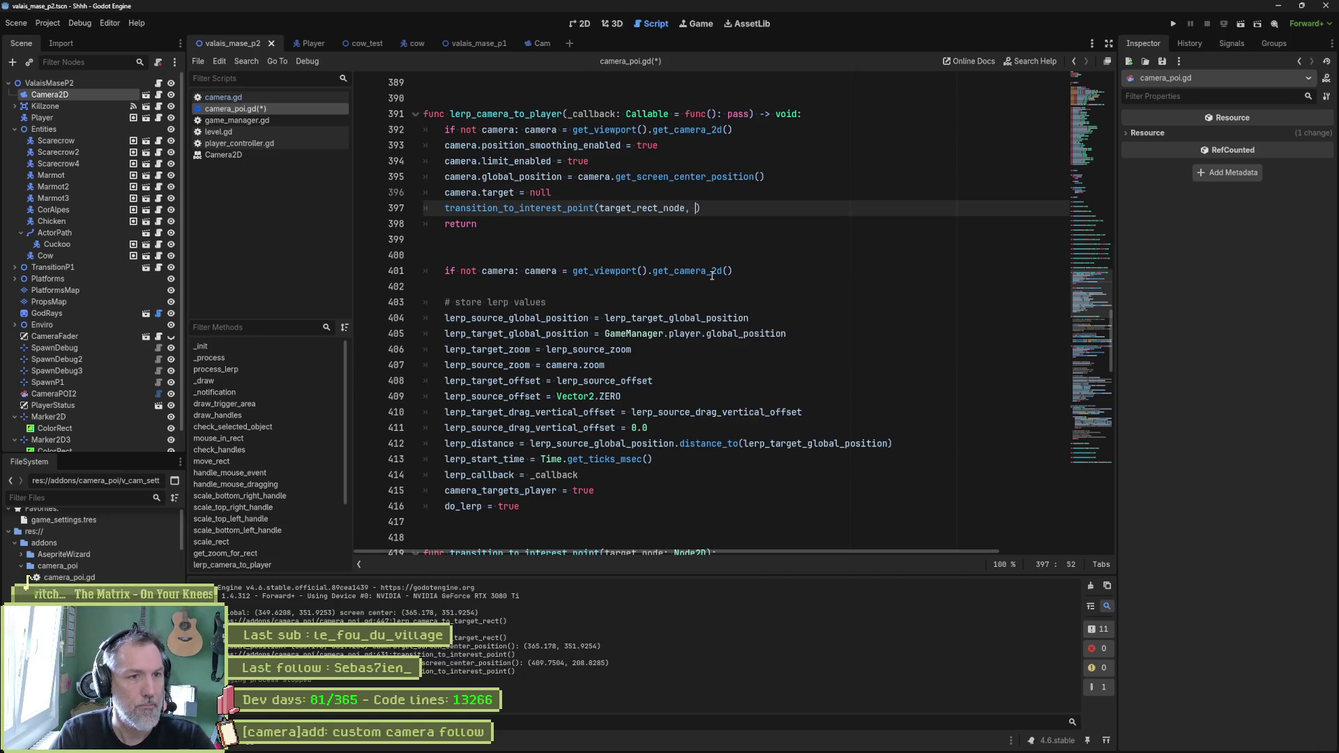
{"action": "type", "text": ", true"}
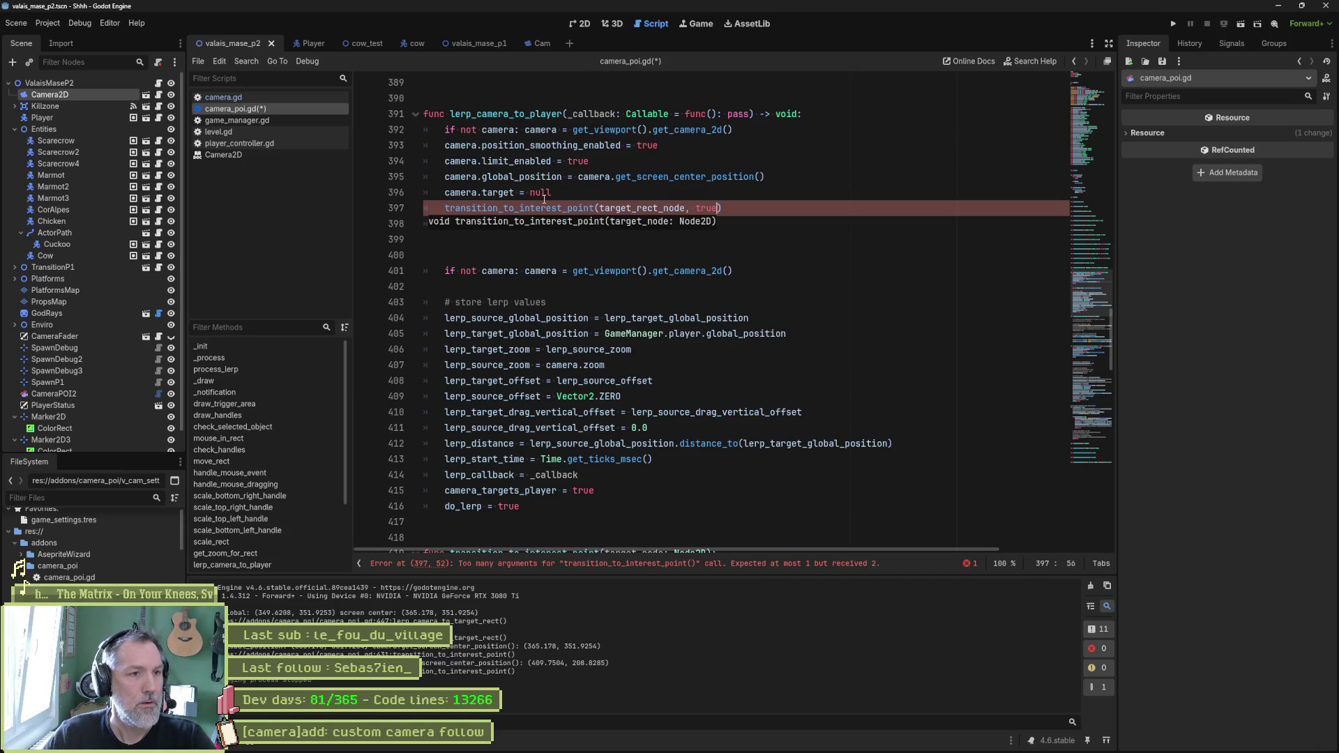
{"action": "key", "text": "Up"}
{"action": "key", "text": "ctrl+shift+k"}
{"action": "scroll", "coordinate": [680, 208], "scroll_direction": "up", "scroll_amount": 1}
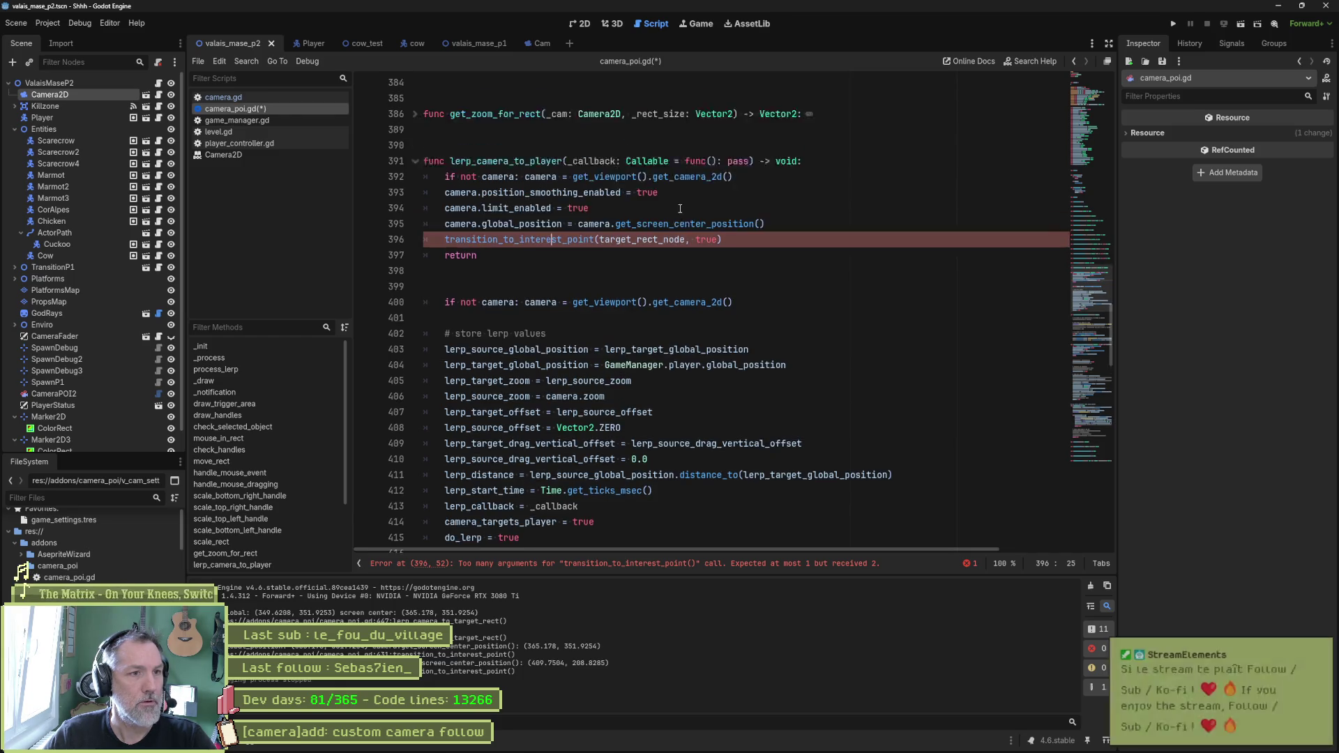
Step: Append '_tx_2_player := false' after 'target_node: Node2D' in the line 418 signature
{"action": "scroll", "coordinate": [680, 207], "scroll_direction": "down", "scroll_amount": 2}
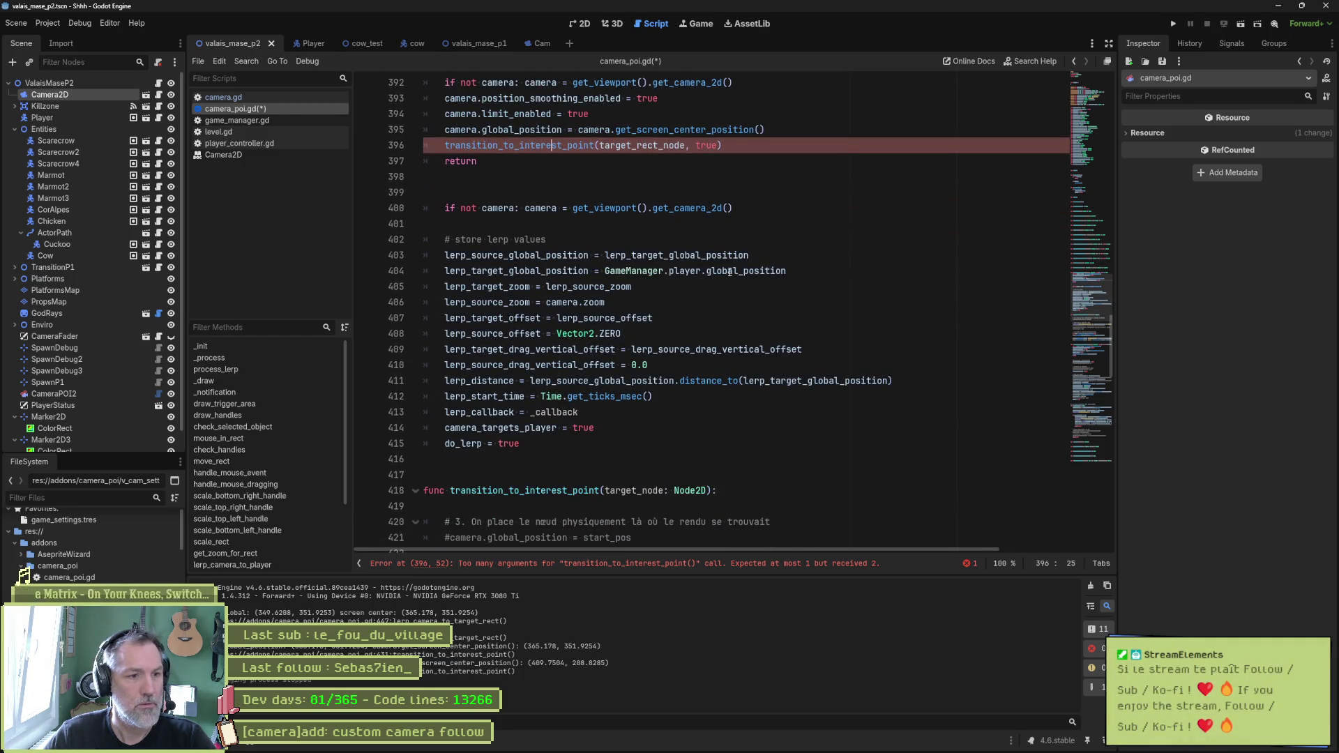
{"action": "left_click", "coordinate": [707, 491]}
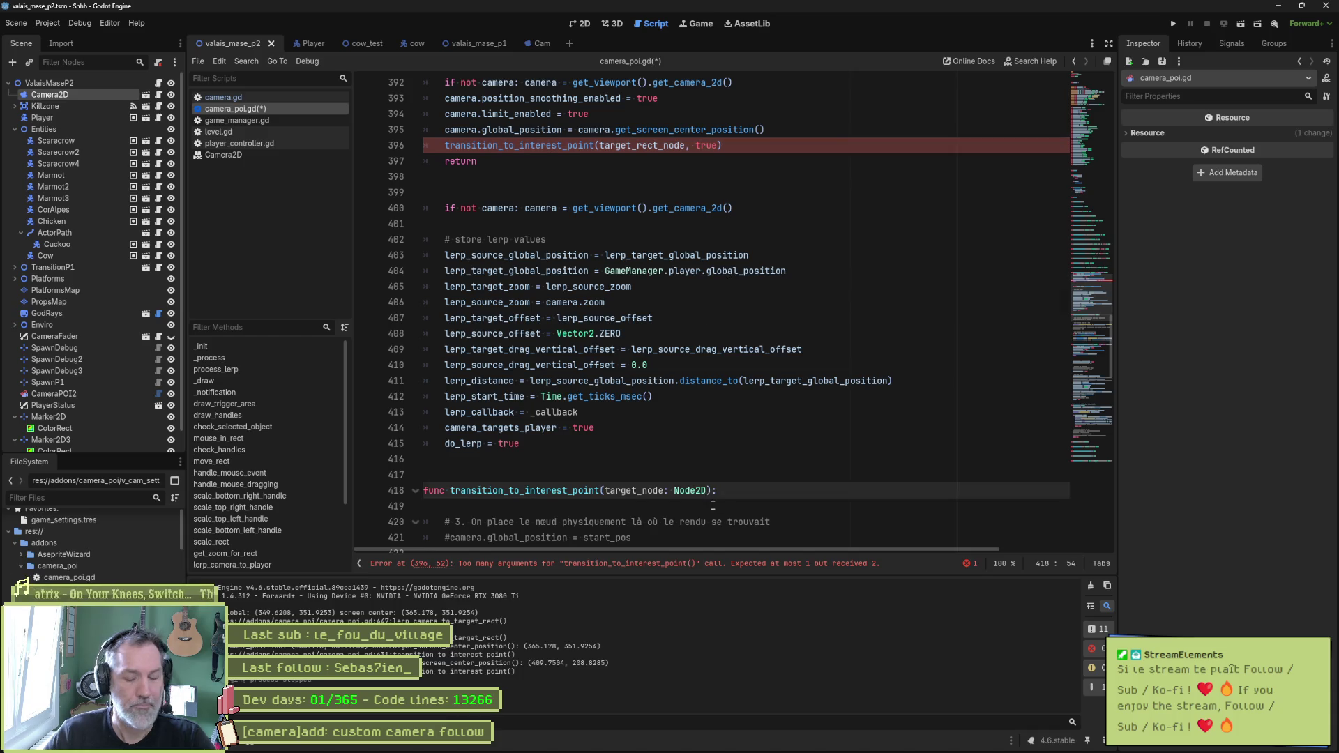
{"action": "type", "text": ", "}
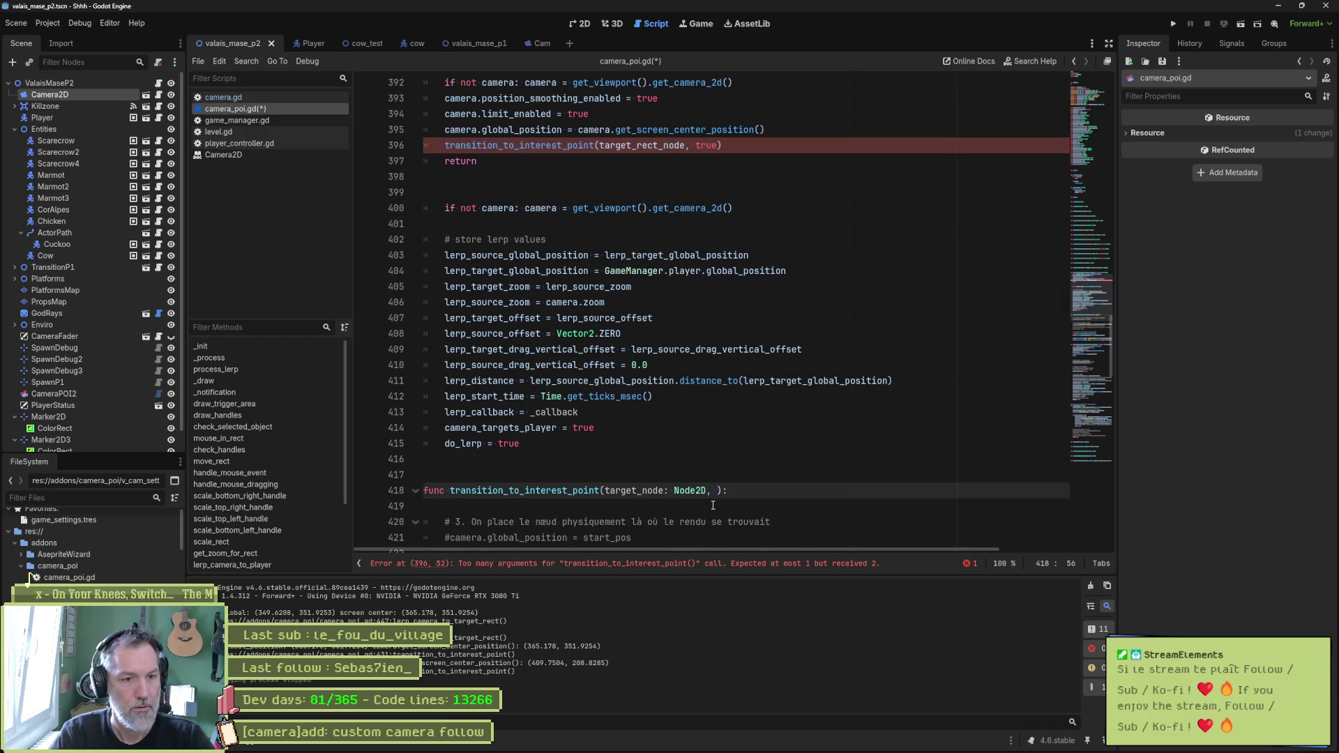
{"action": "type", "text": "?t"}
{"action": "key", "text": "BackSpace"}
{"action": "key", "text": "BackSpace"}
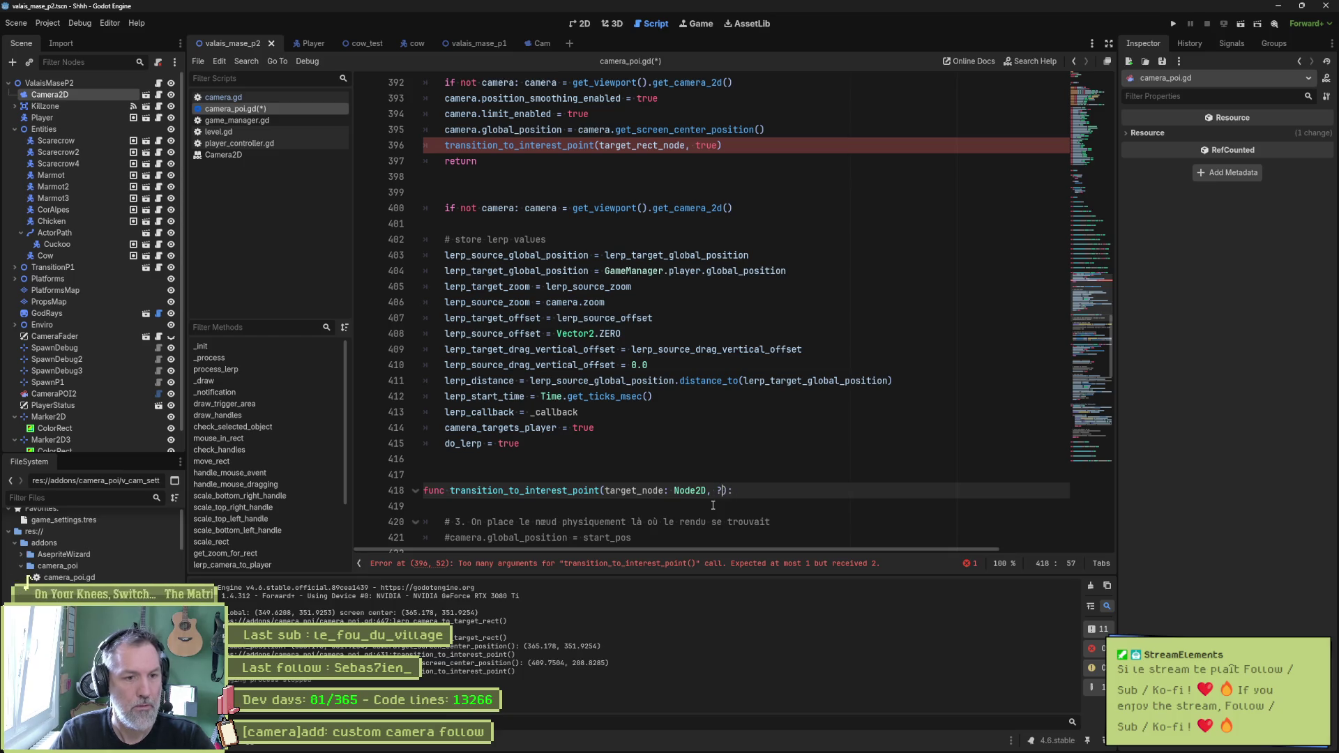
{"action": "type", "text": "_"}
{"action": "type", "text": "tx_2"}
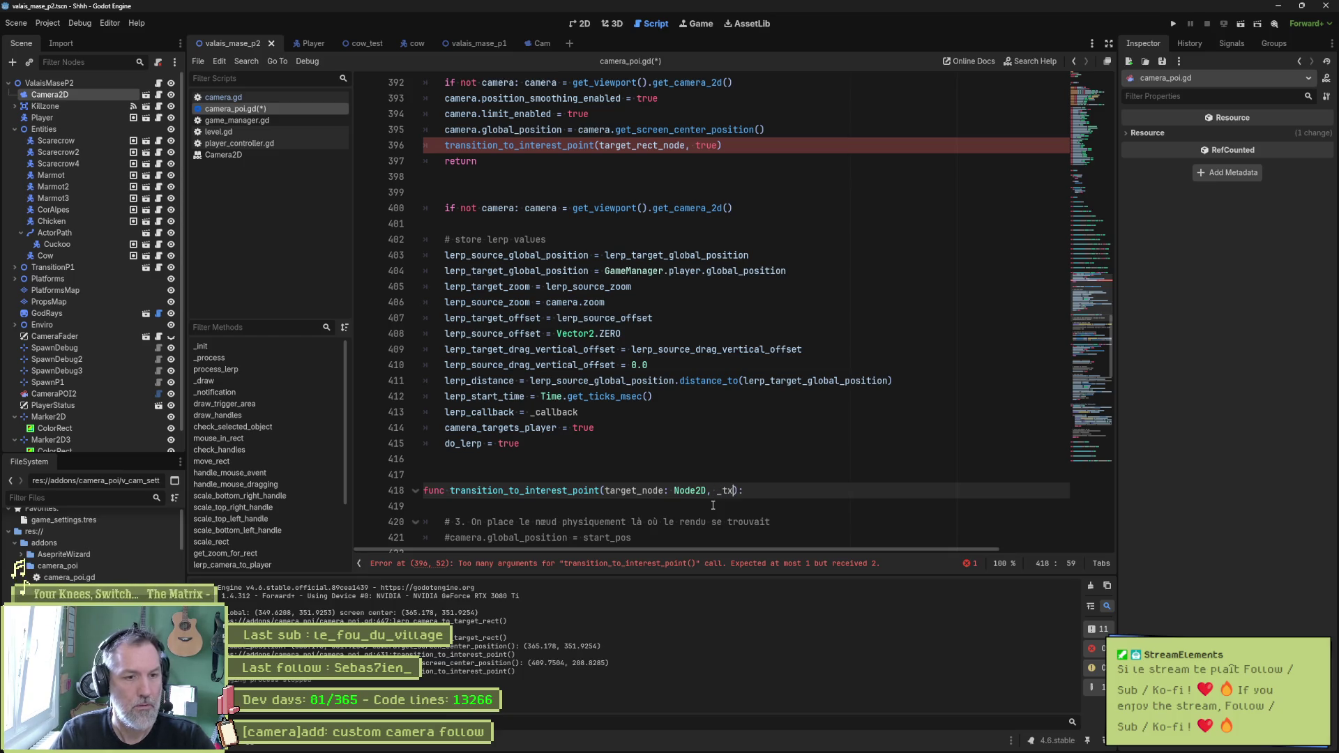
{"action": "type", "text": "_player: b"}
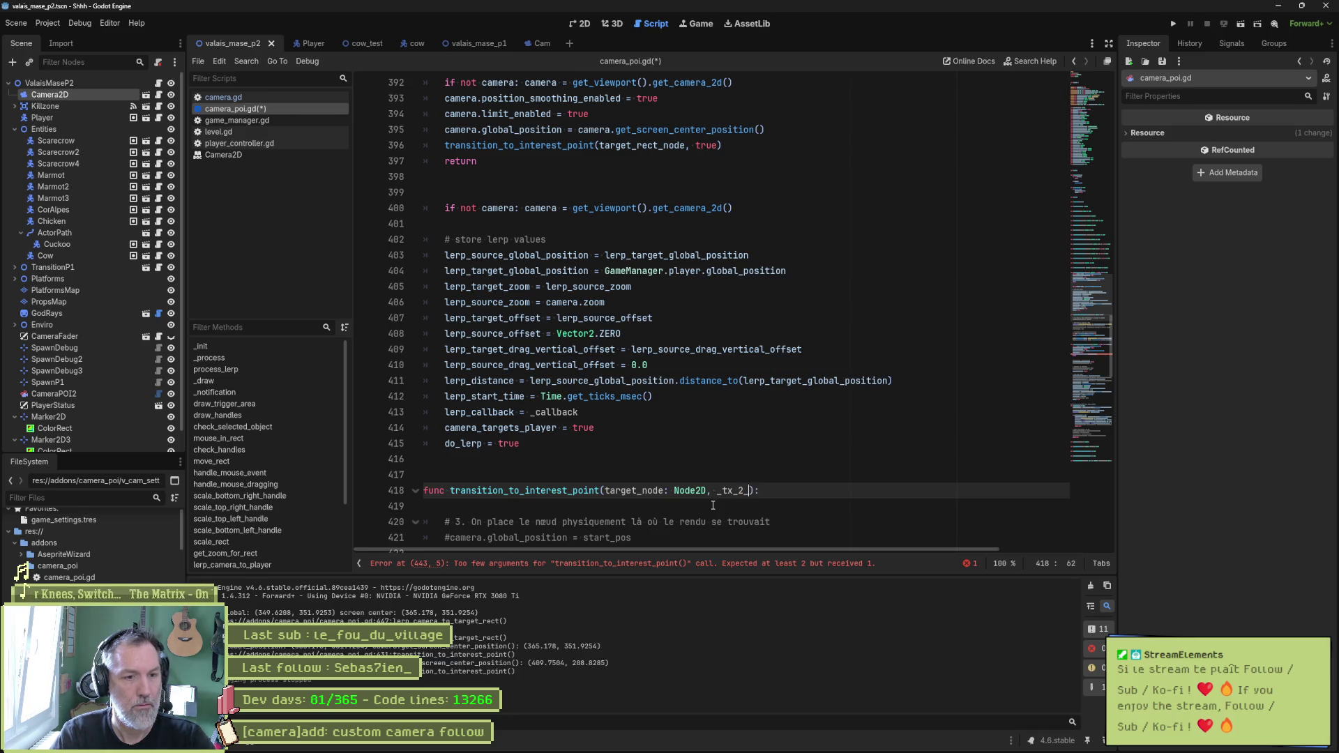
{"action": "key", "text": "BackSpace"}
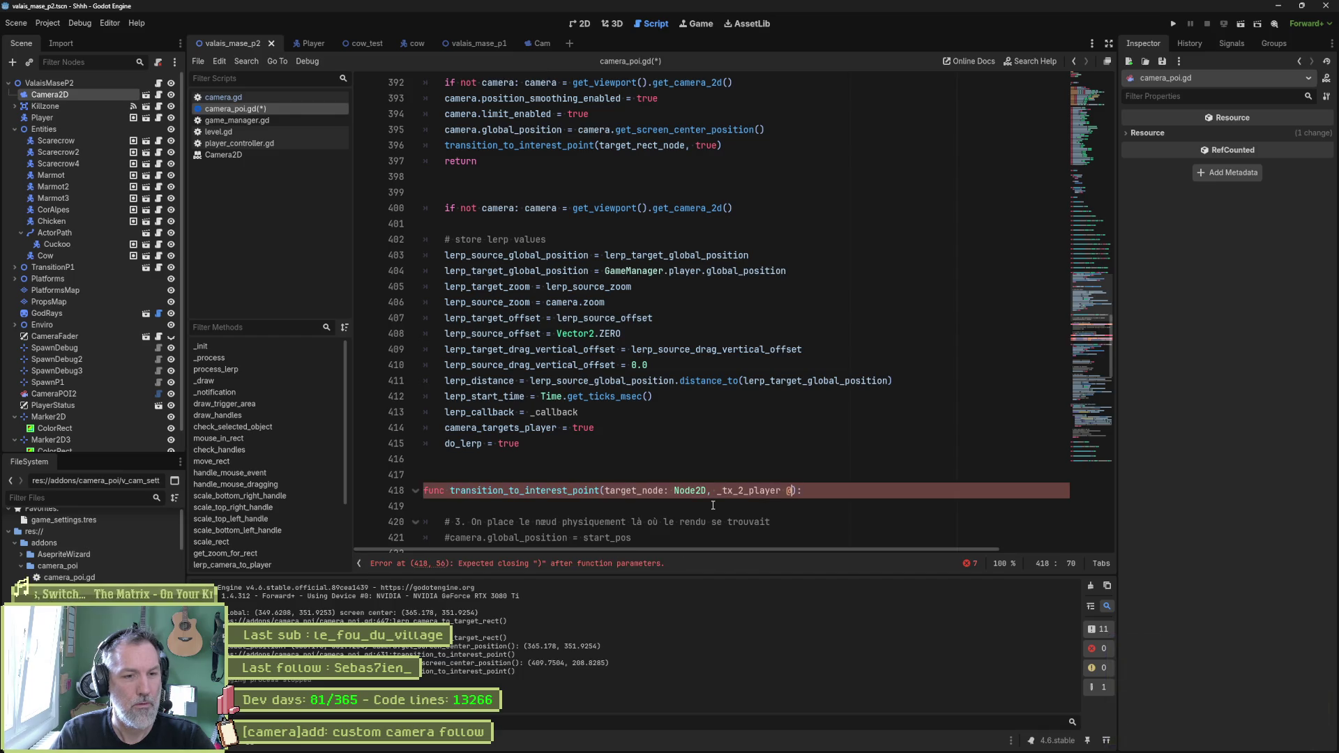
{"action": "type", "text": ":= false"}
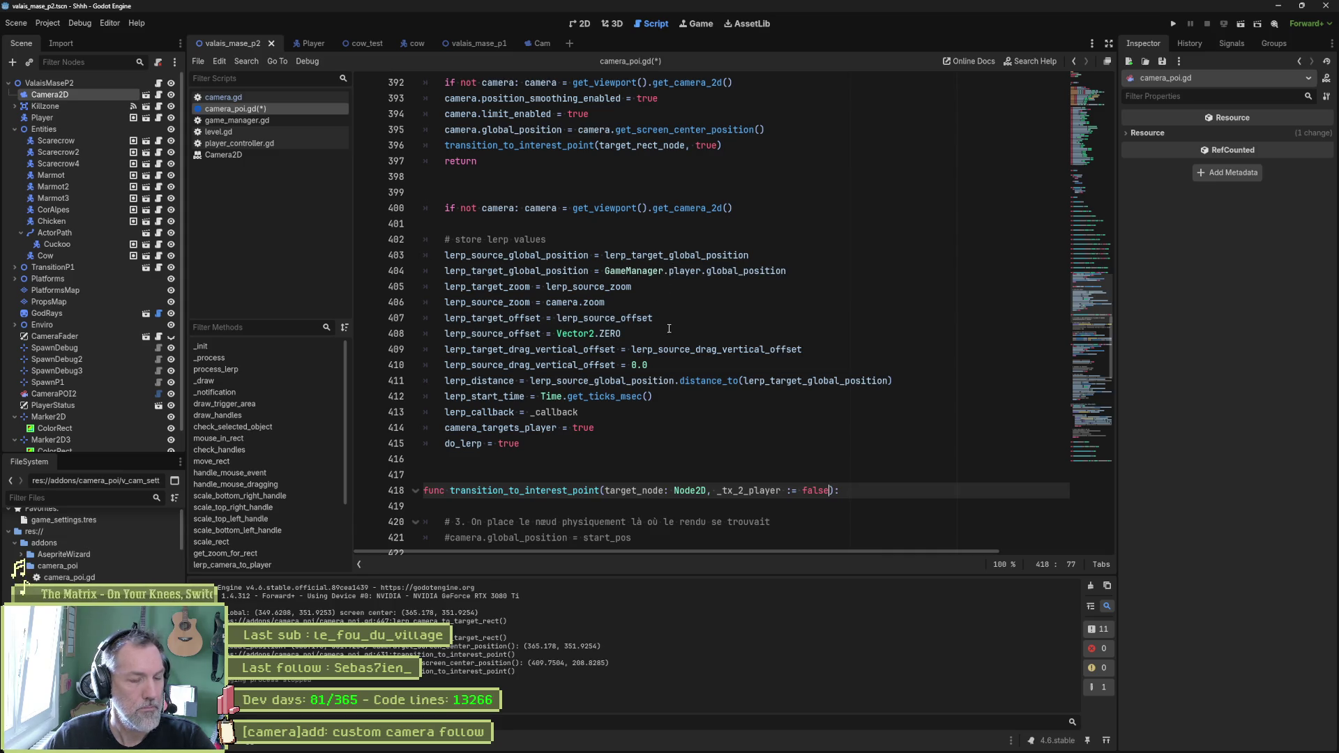
{"action": "scroll", "coordinate": [670, 307], "scroll_direction": "down", "scroll_amount": 5}
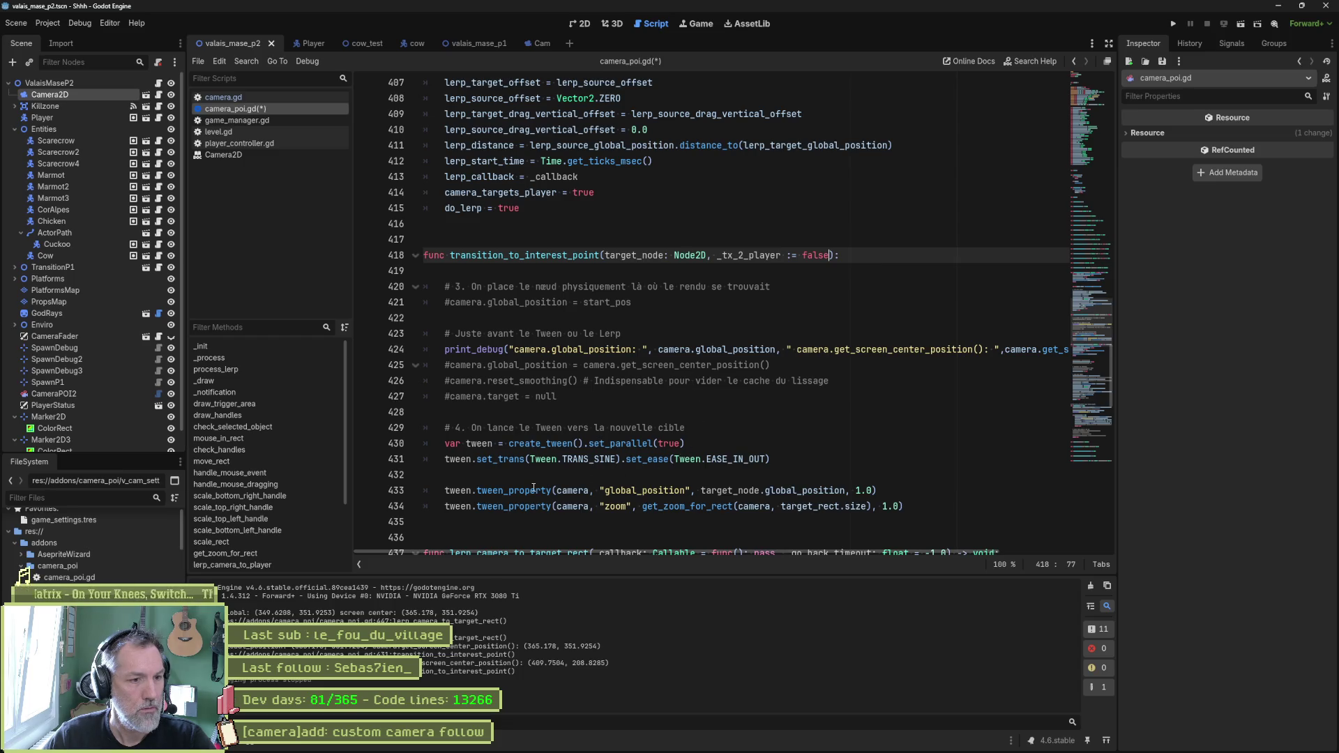
{"action": "mouse_move", "coordinate": [534, 488]}
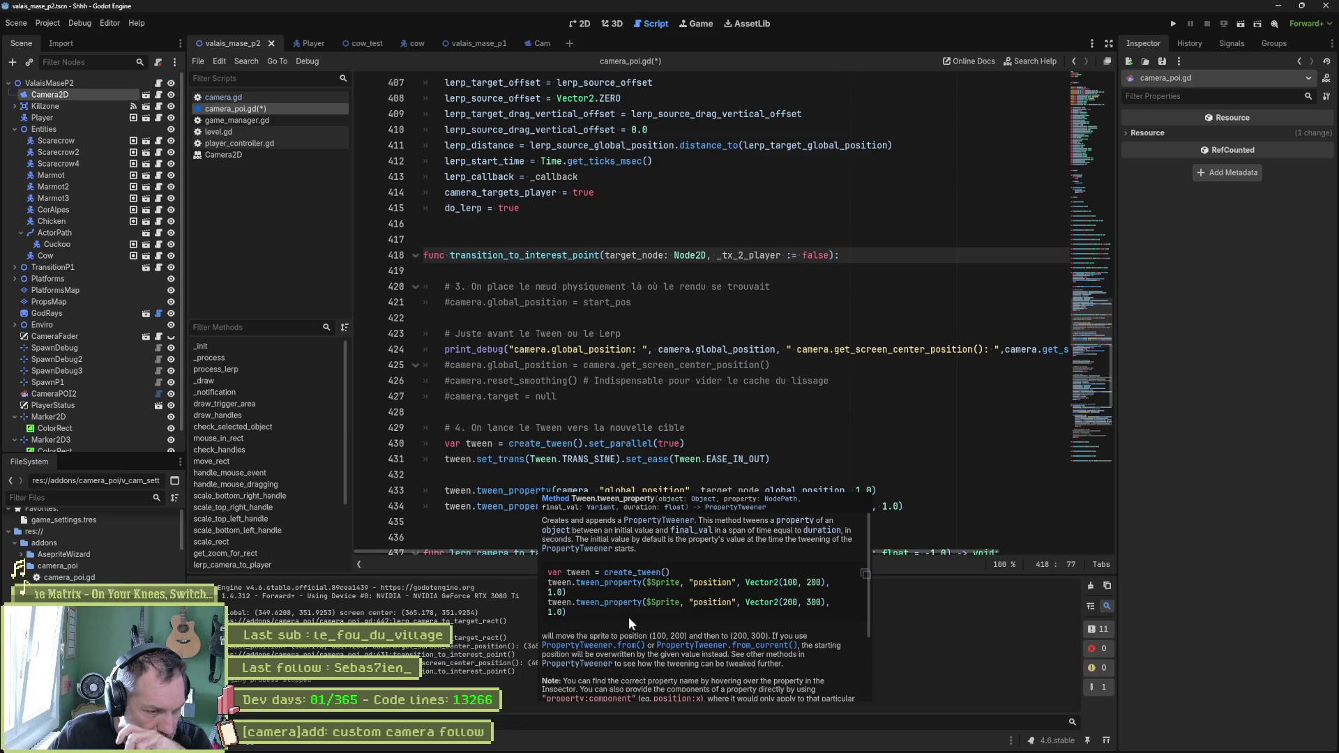
{"action": "scroll", "coordinate": [672, 639], "scroll_direction": "down", "scroll_amount": 3}
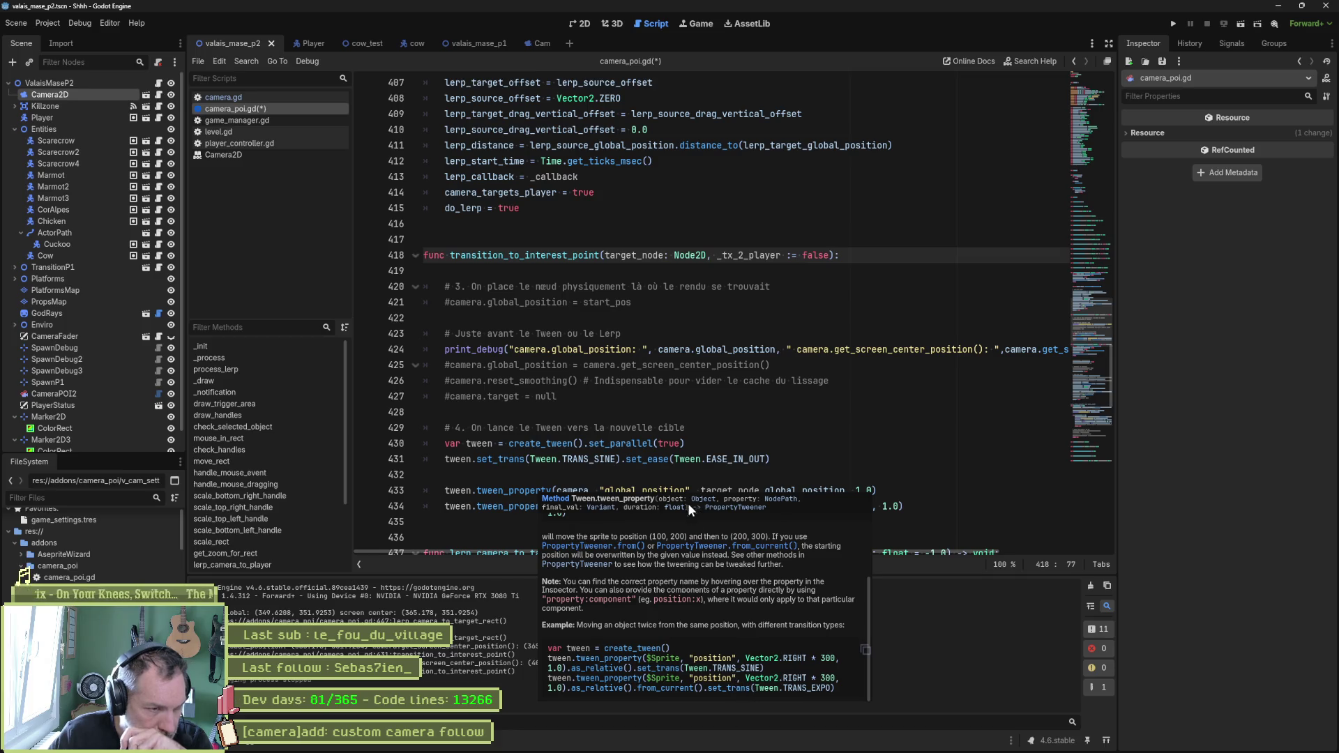
{"action": "left_click", "coordinate": [621, 459]}
{"action": "left_click", "coordinate": [565, 485]}
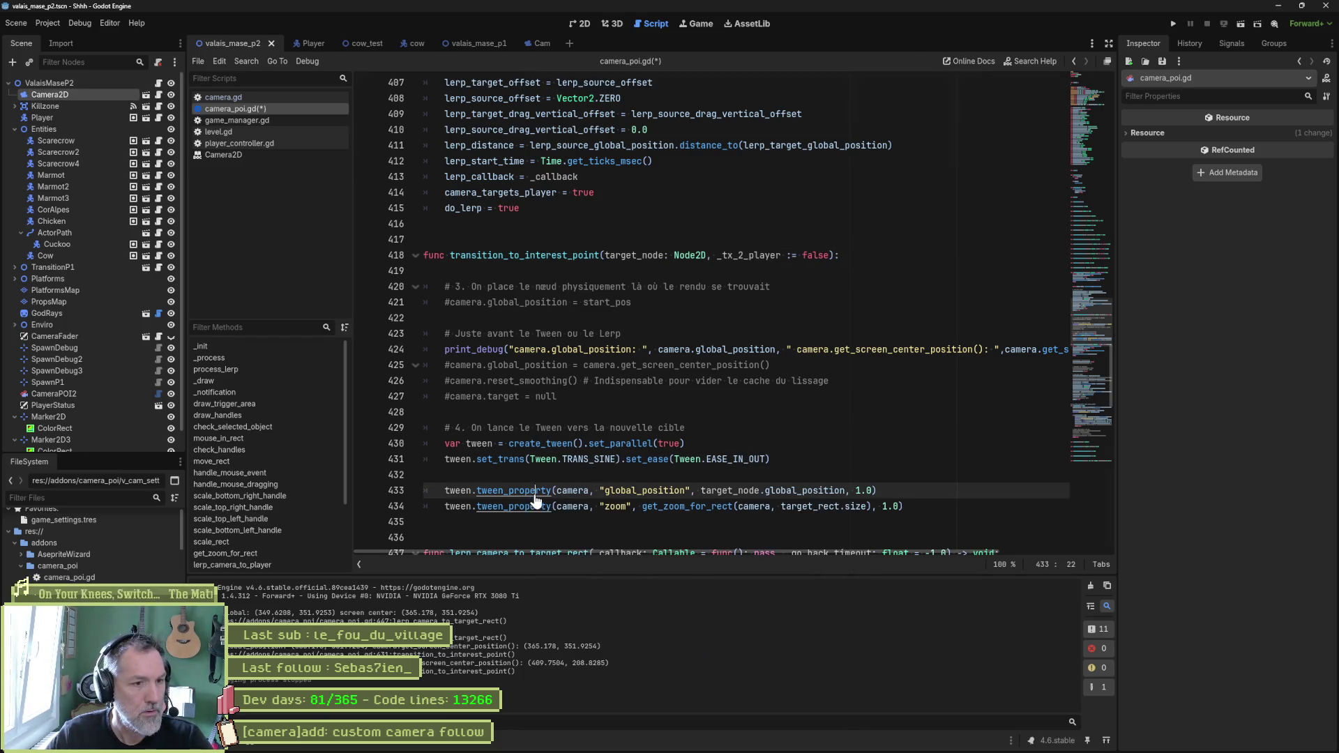
{"action": "left_click", "coordinate": [537, 495], "text": "ctrl"}
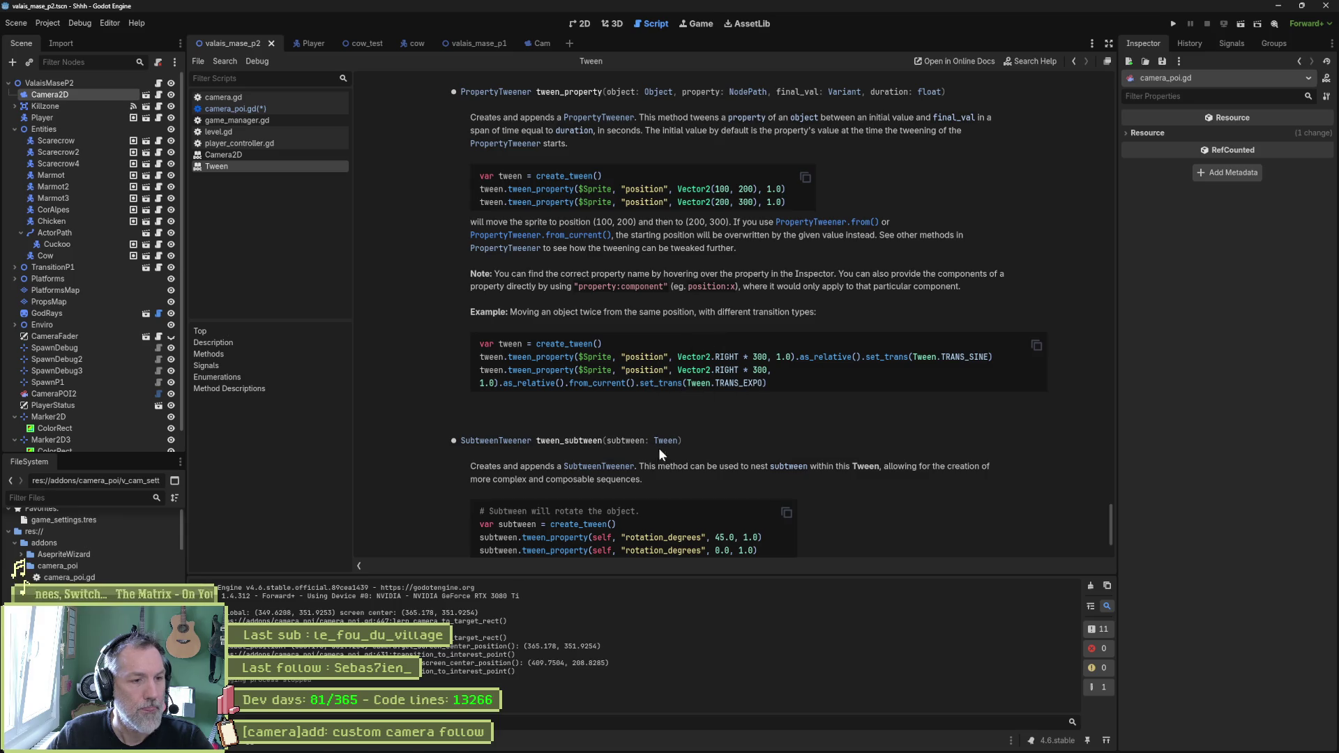
{"action": "key", "text": "ctrl+w"}
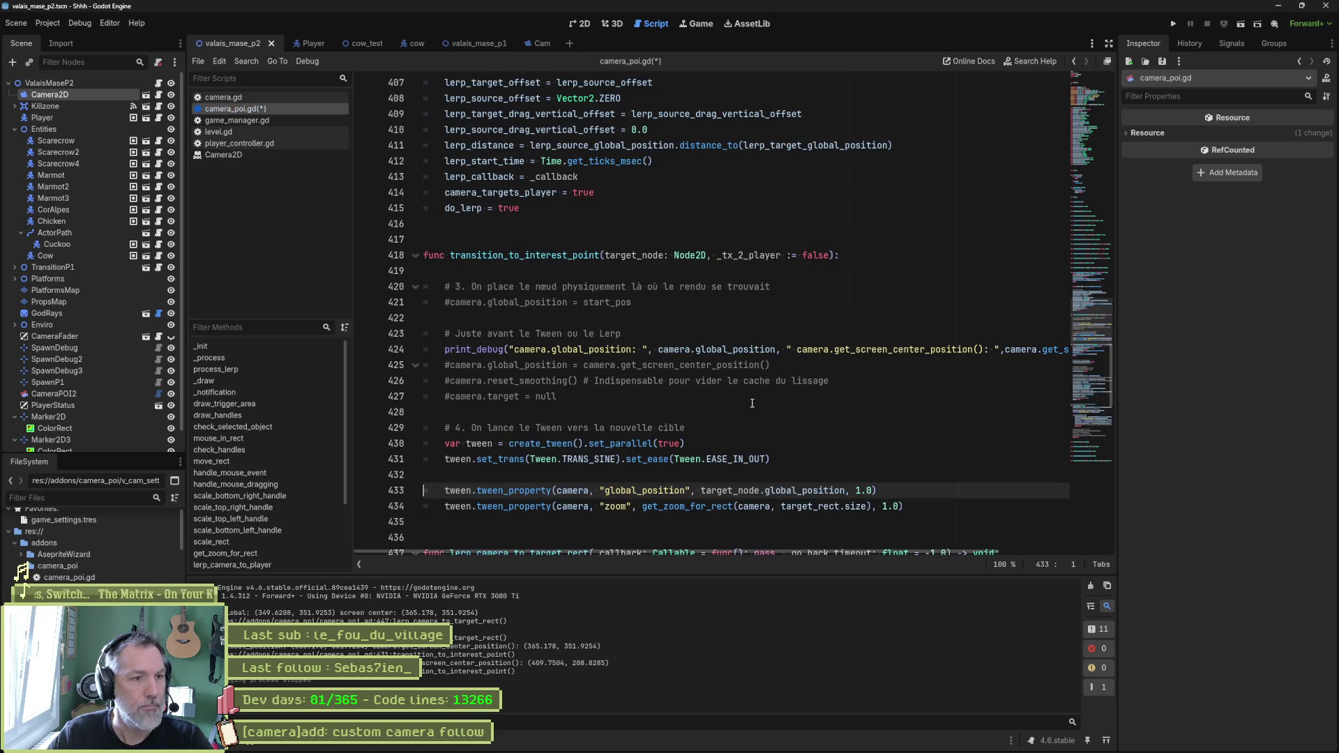
{"action": "left_click", "coordinate": [830, 257]}
{"action": "scroll", "coordinate": [816, 380], "scroll_direction": "down", "scroll_amount": 2}
{"action": "scroll", "coordinate": [816, 380], "scroll_direction": "down", "scroll_amount": 3}
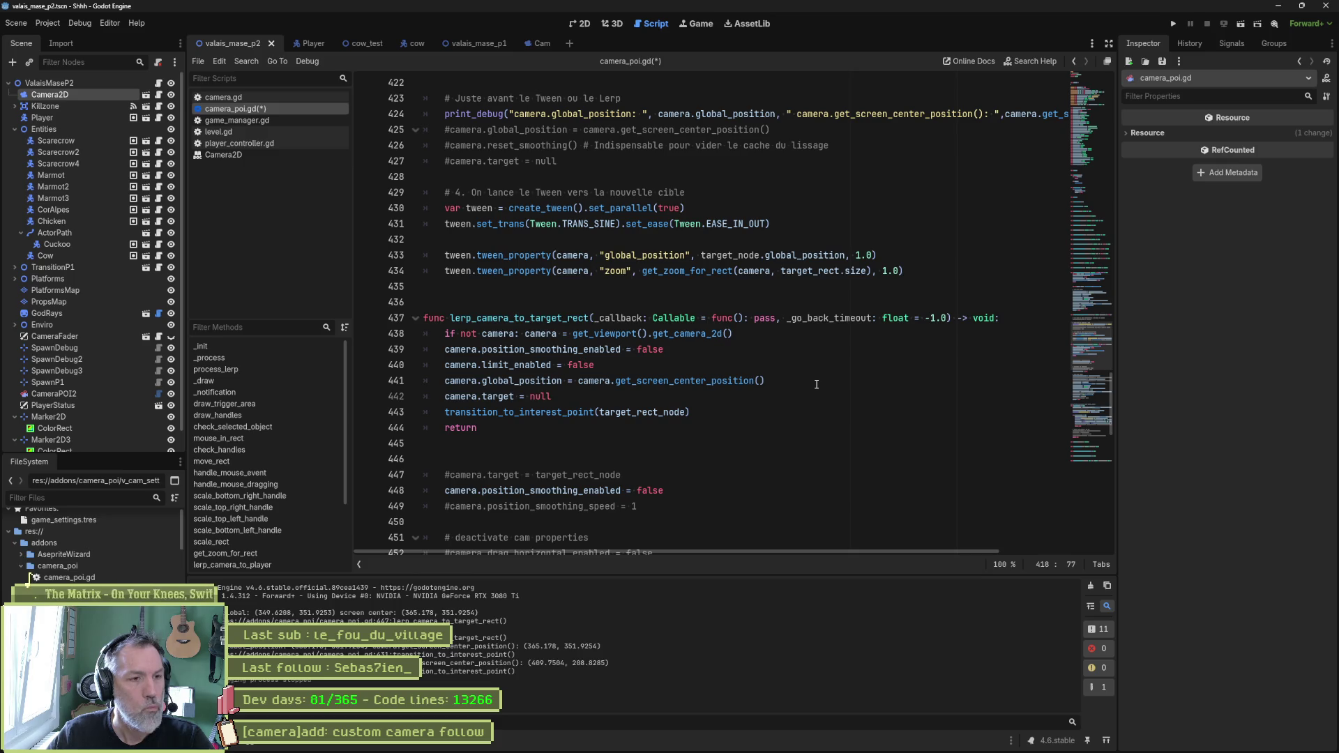
{"action": "scroll", "coordinate": [816, 384], "scroll_direction": "up", "scroll_amount": 3}
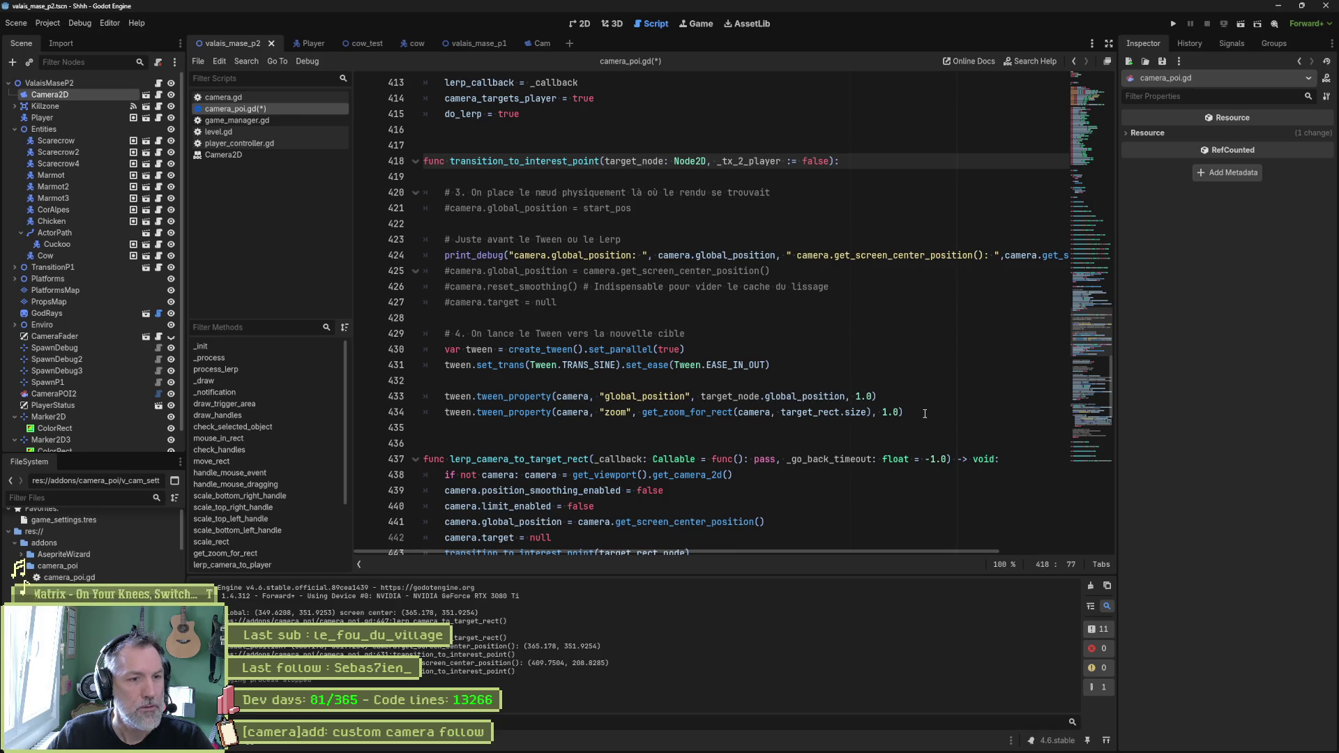
Step: Copy the tween block from lines 428–434 over the transition_to_interest_point call on line 443
{"action": "left_click_drag", "start_coordinate": [925, 413], "coordinate": [933, 305]}
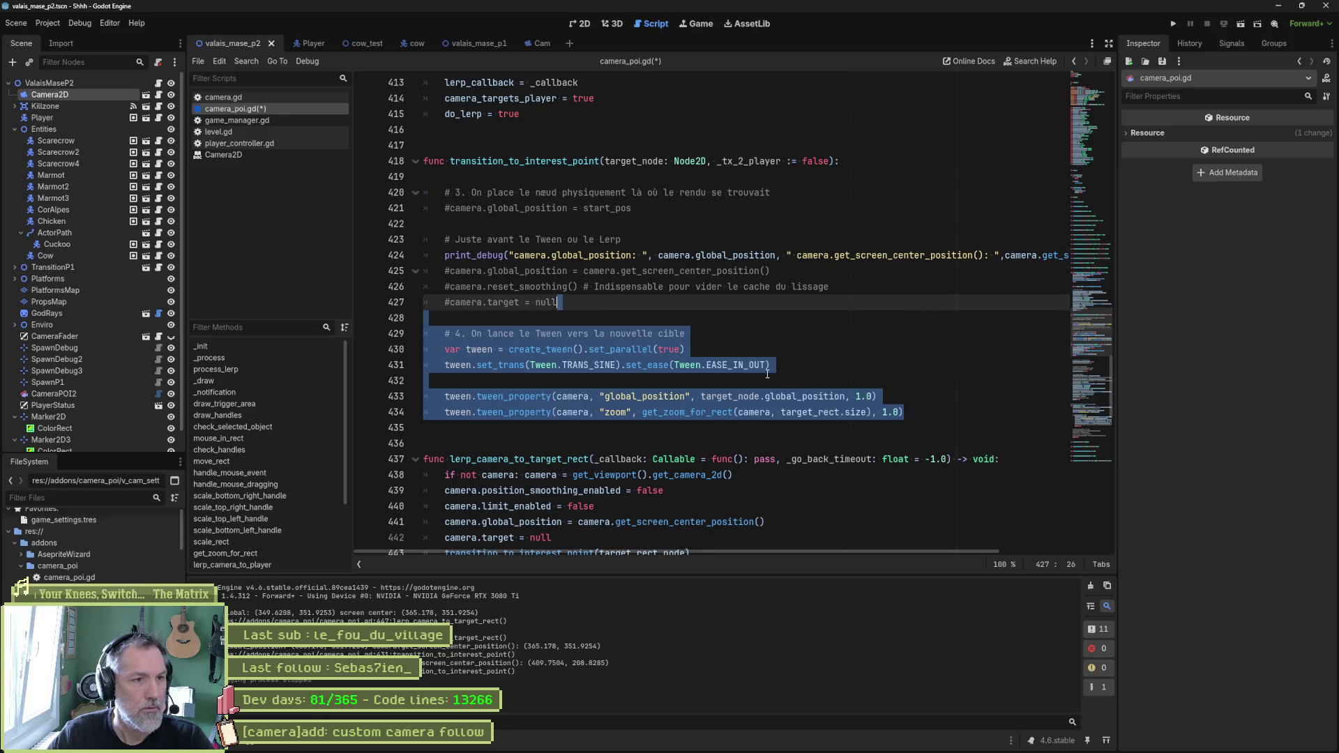
{"action": "scroll", "coordinate": [764, 371], "scroll_direction": "down", "scroll_amount": 3}
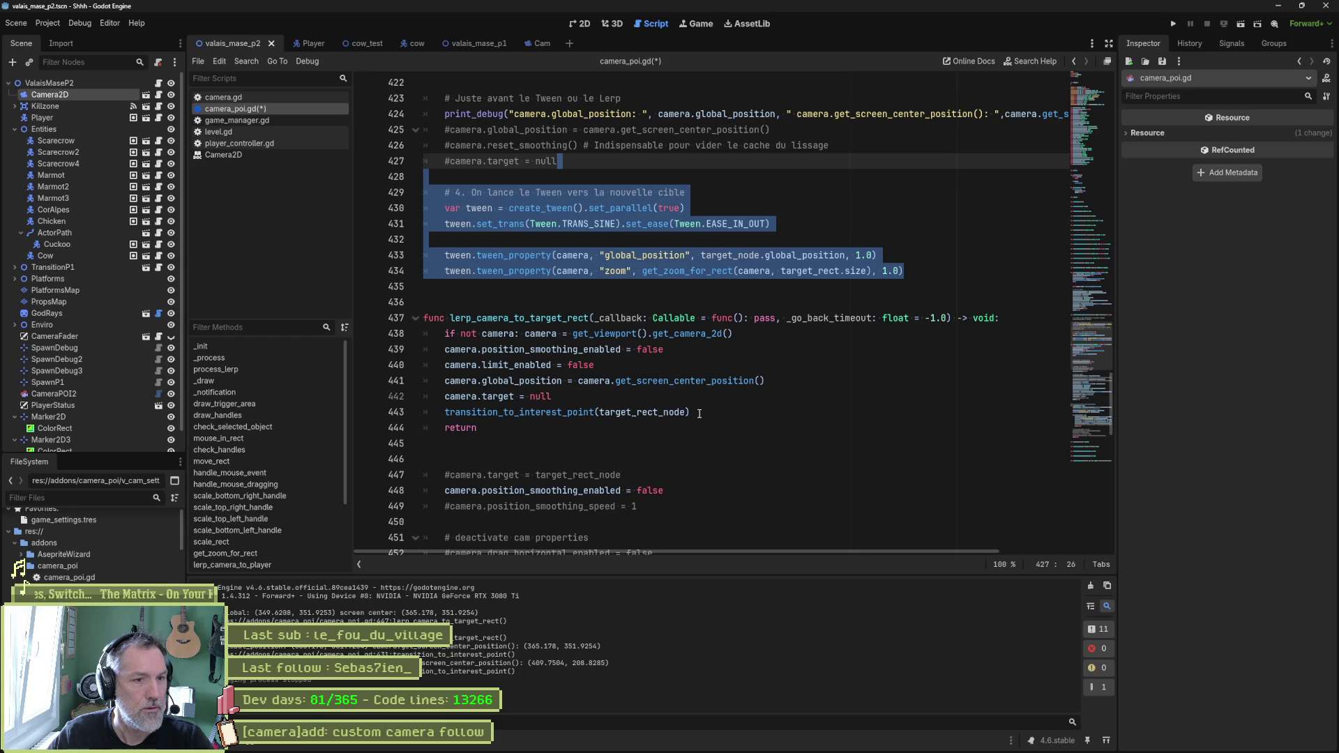
{"action": "key", "text": "ctrl+c"}
{"action": "triple_click", "coordinate": [700, 413]}
{"action": "key", "text": "ctrl+v"}
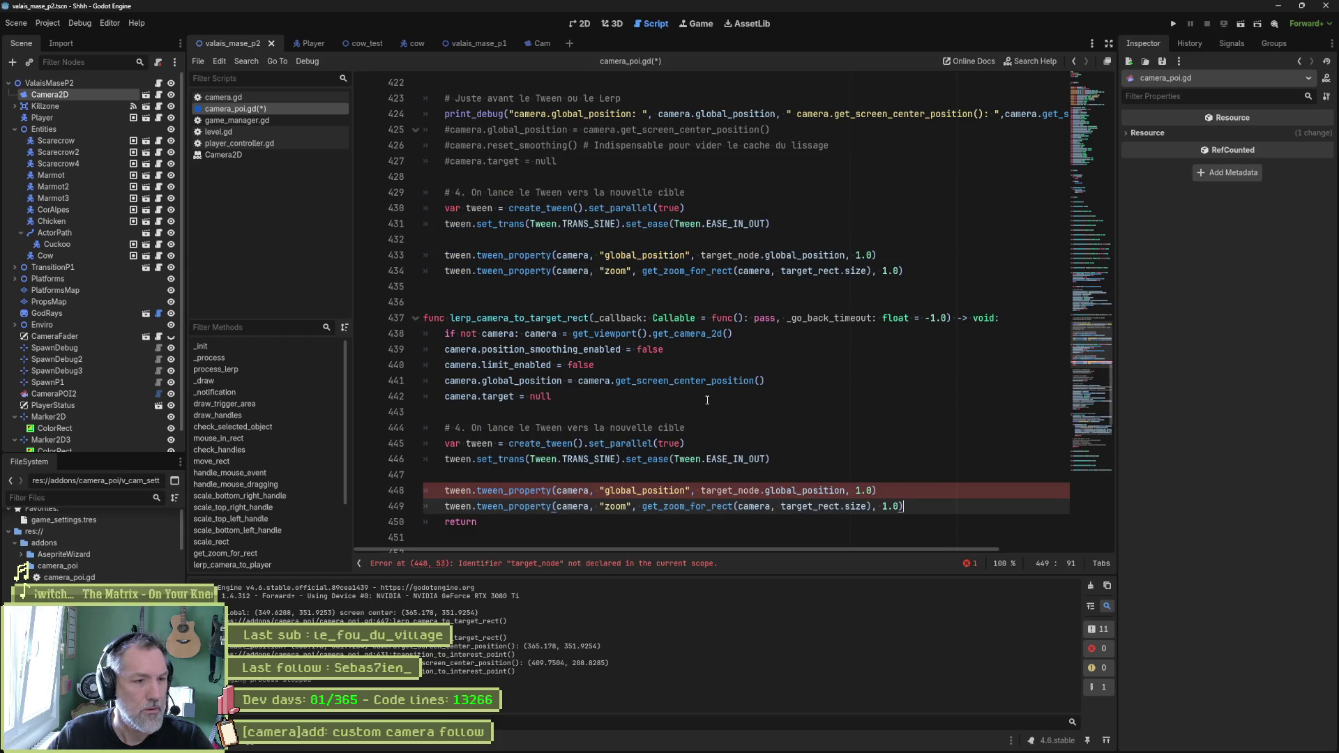
{"action": "scroll", "coordinate": [707, 400], "scroll_direction": "up", "scroll_amount": 4}
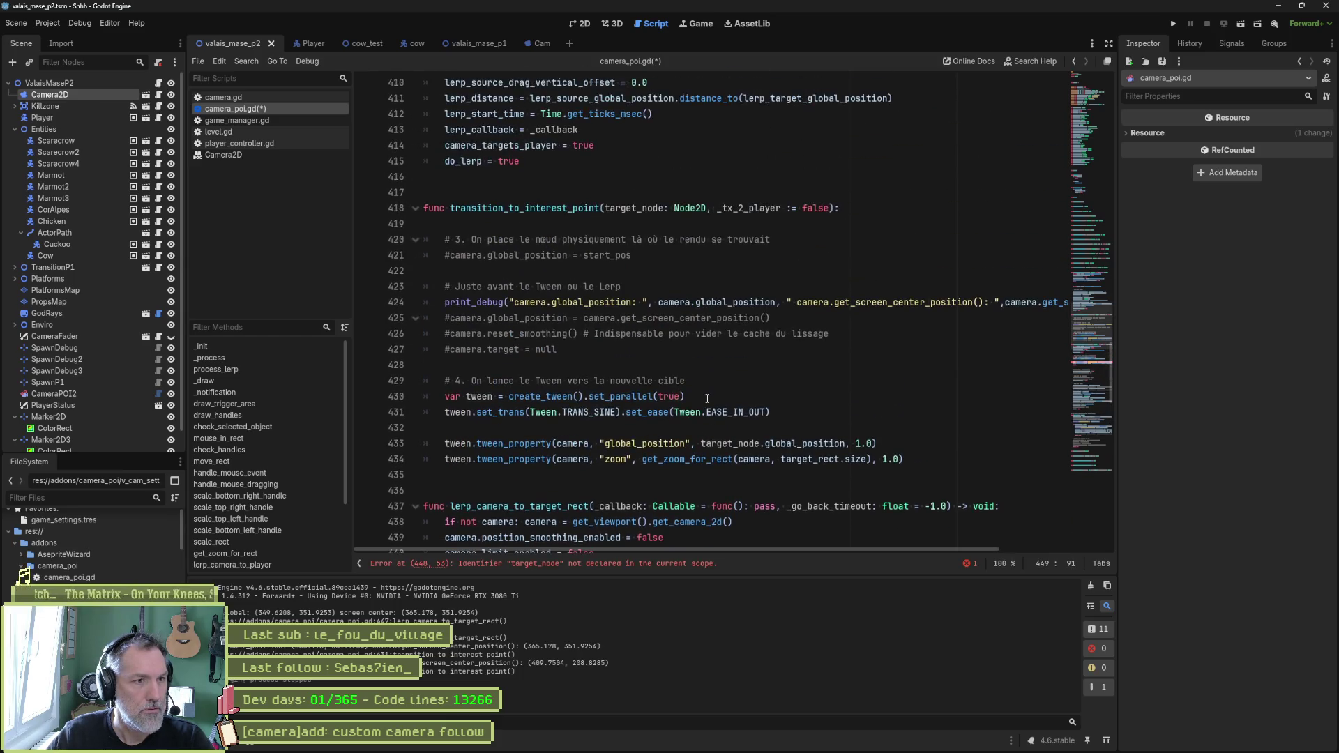
Step: Undo the tween block paste and paste it over the transition call again
{"action": "scroll", "coordinate": [567, 412], "scroll_direction": "down", "scroll_amount": 4}
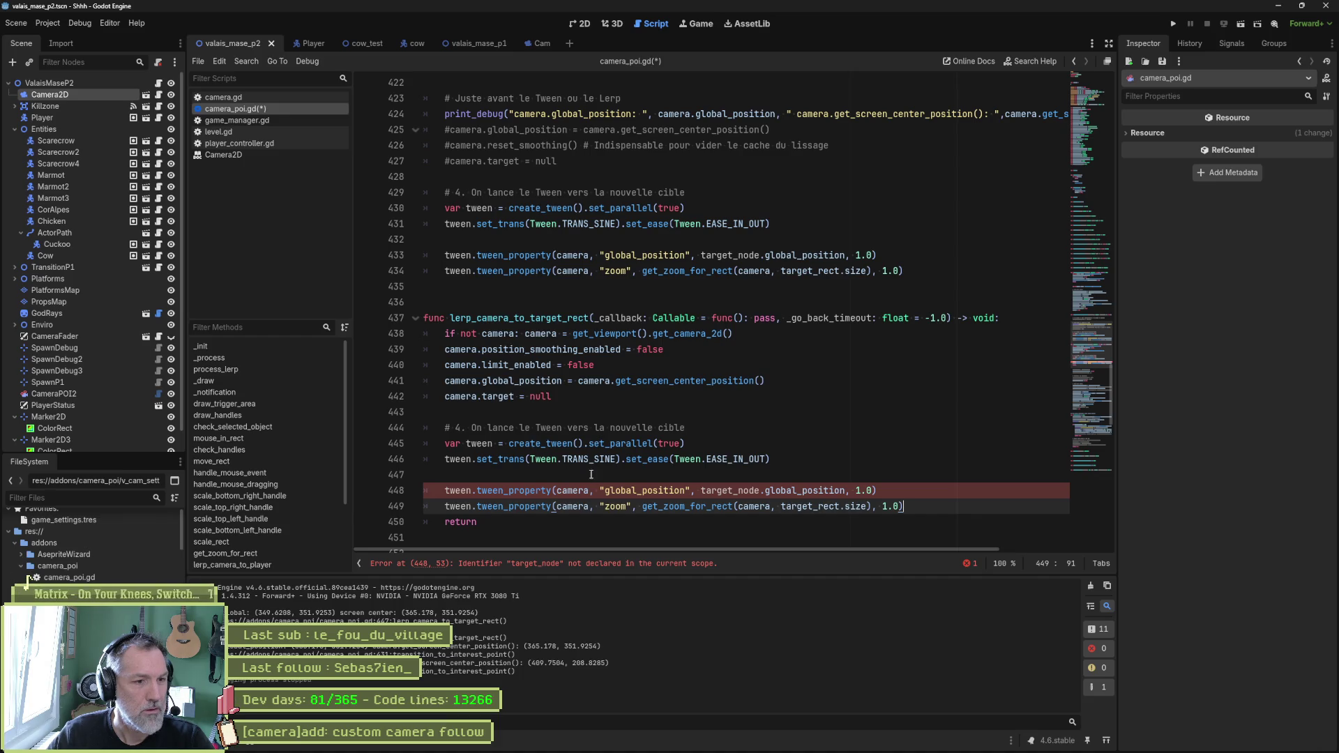
{"action": "double_click", "coordinate": [717, 491]}
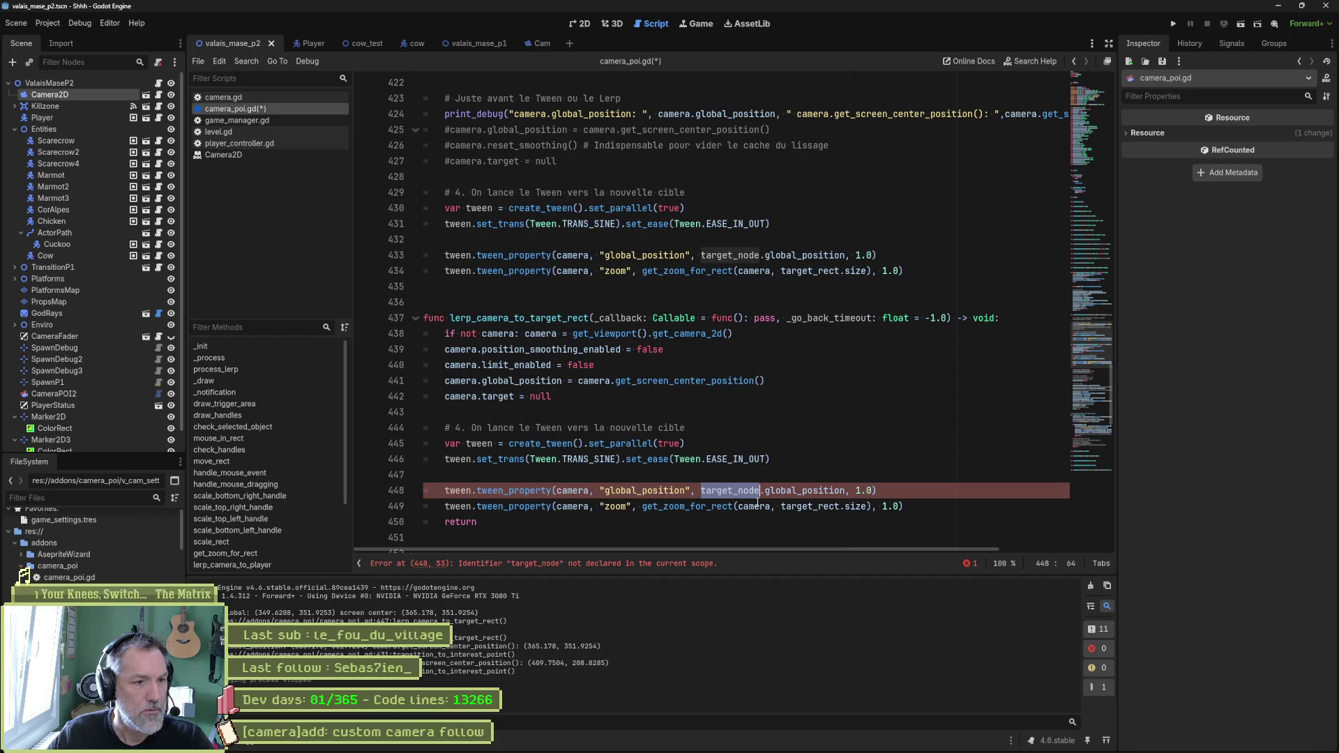
{"action": "scroll", "coordinate": [760, 477], "scroll_direction": "down", "scroll_amount": 2}
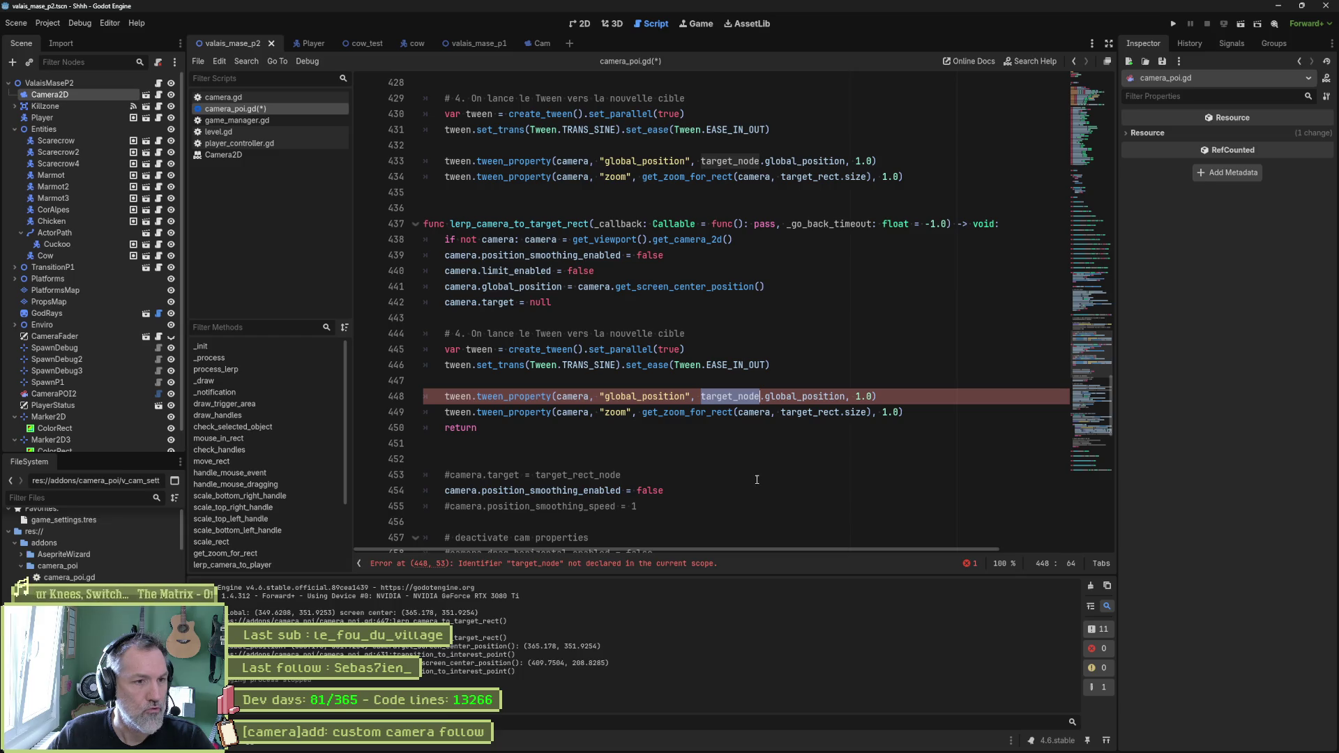
{"action": "key", "text": "ctrl+z"}
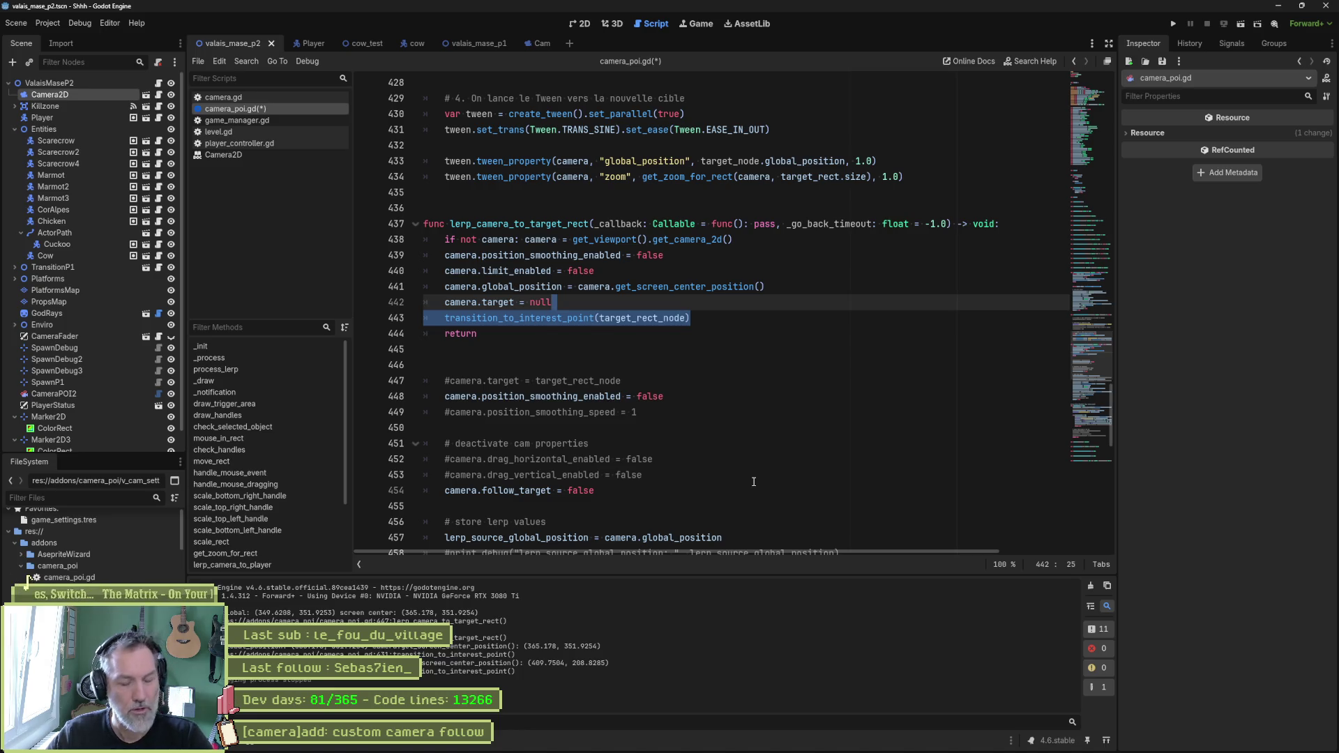
{"action": "key", "text": "ctrl+v"}
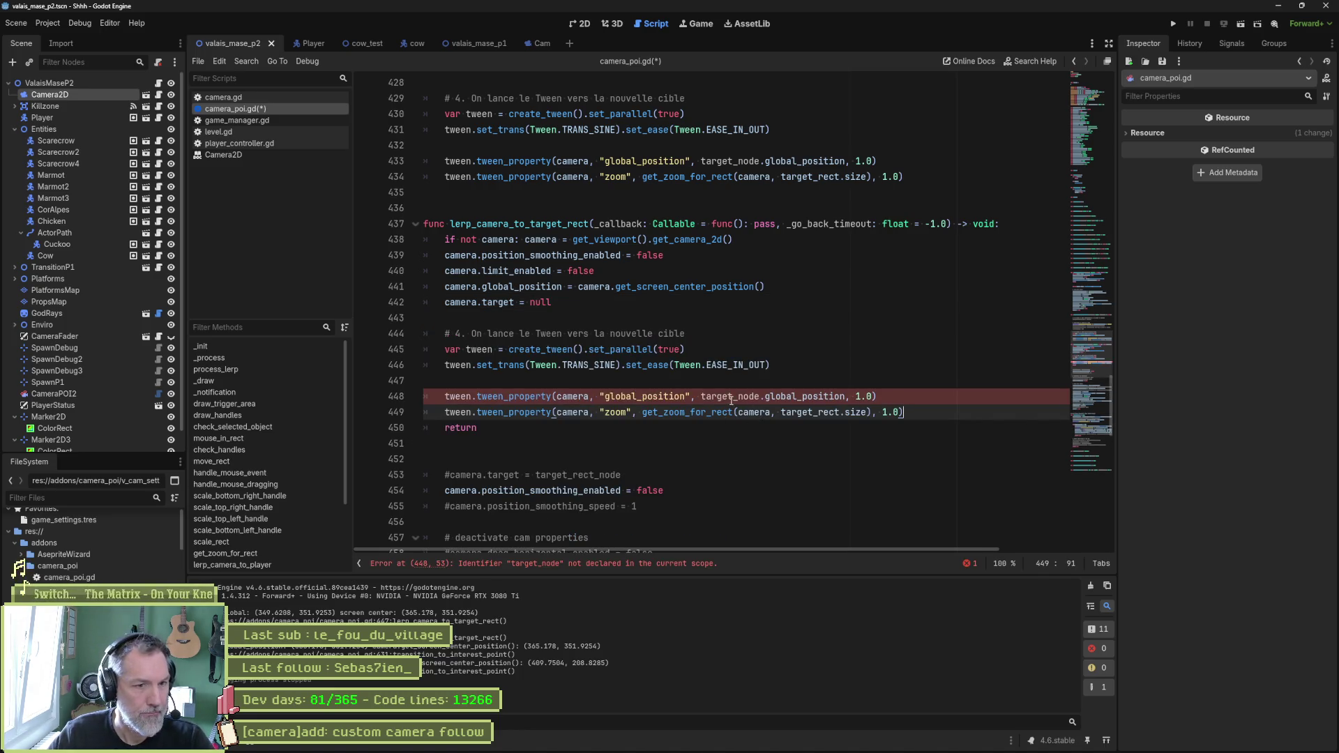
Step: Change target_node to target_rect_node on line 448 and run the game with F5
{"action": "double_click", "coordinate": [731, 398]}
{"action": "left_click", "coordinate": [736, 398]}
{"action": "type", "text": "rect_"}
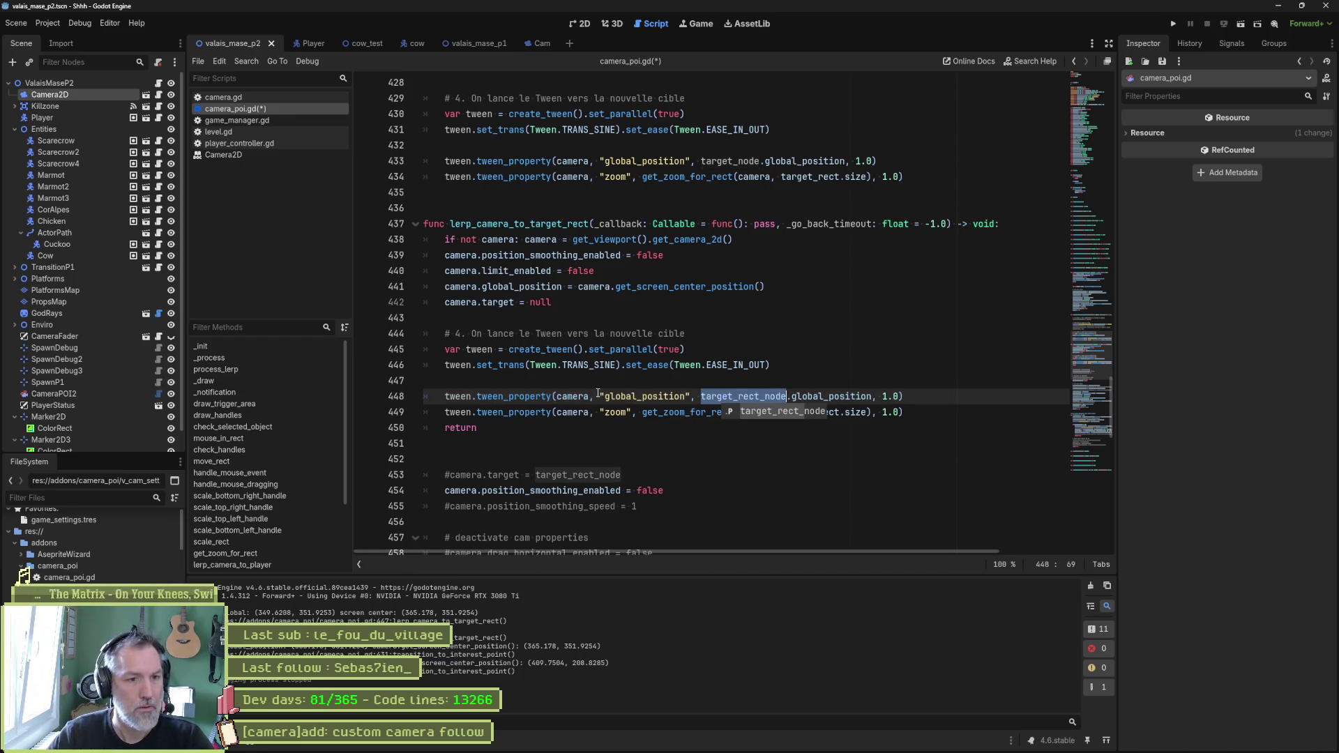
{"action": "left_click", "coordinate": [642, 397]}
{"action": "left_click", "coordinate": [798, 413]}
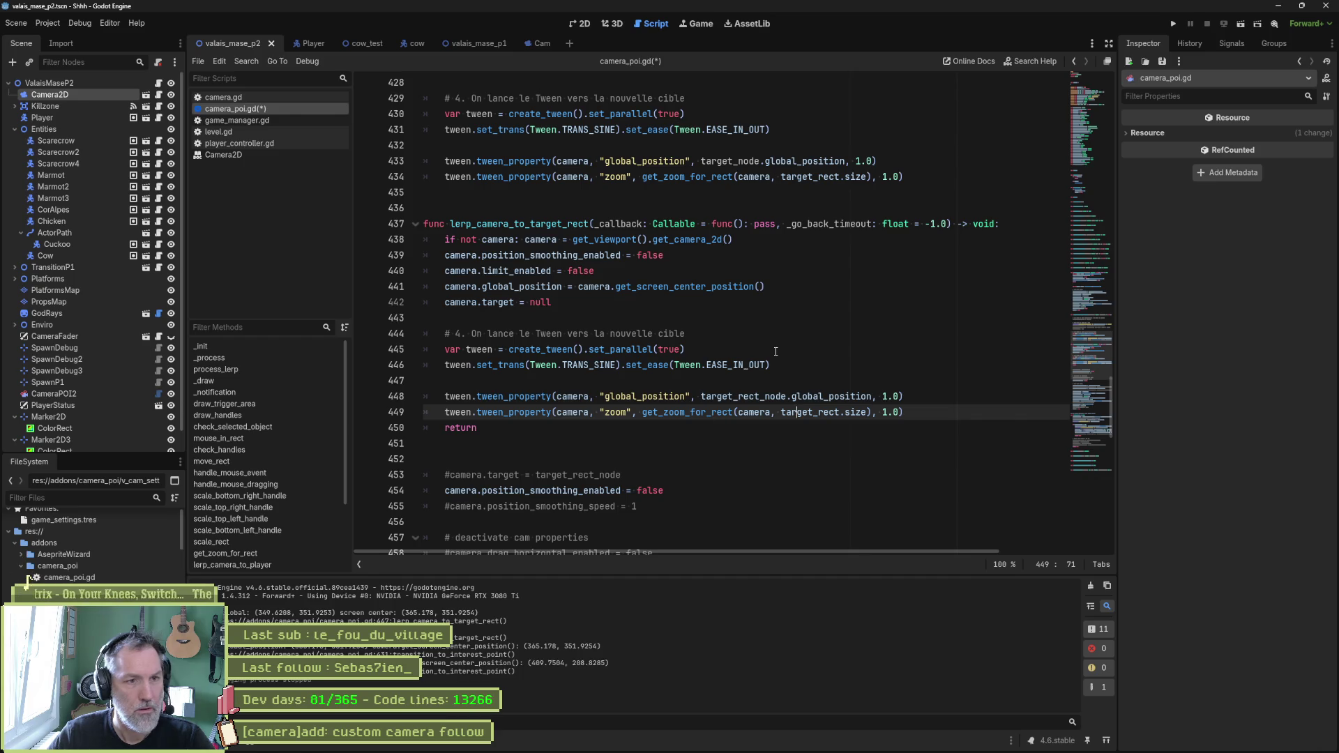
{"action": "key", "text": "F5"}
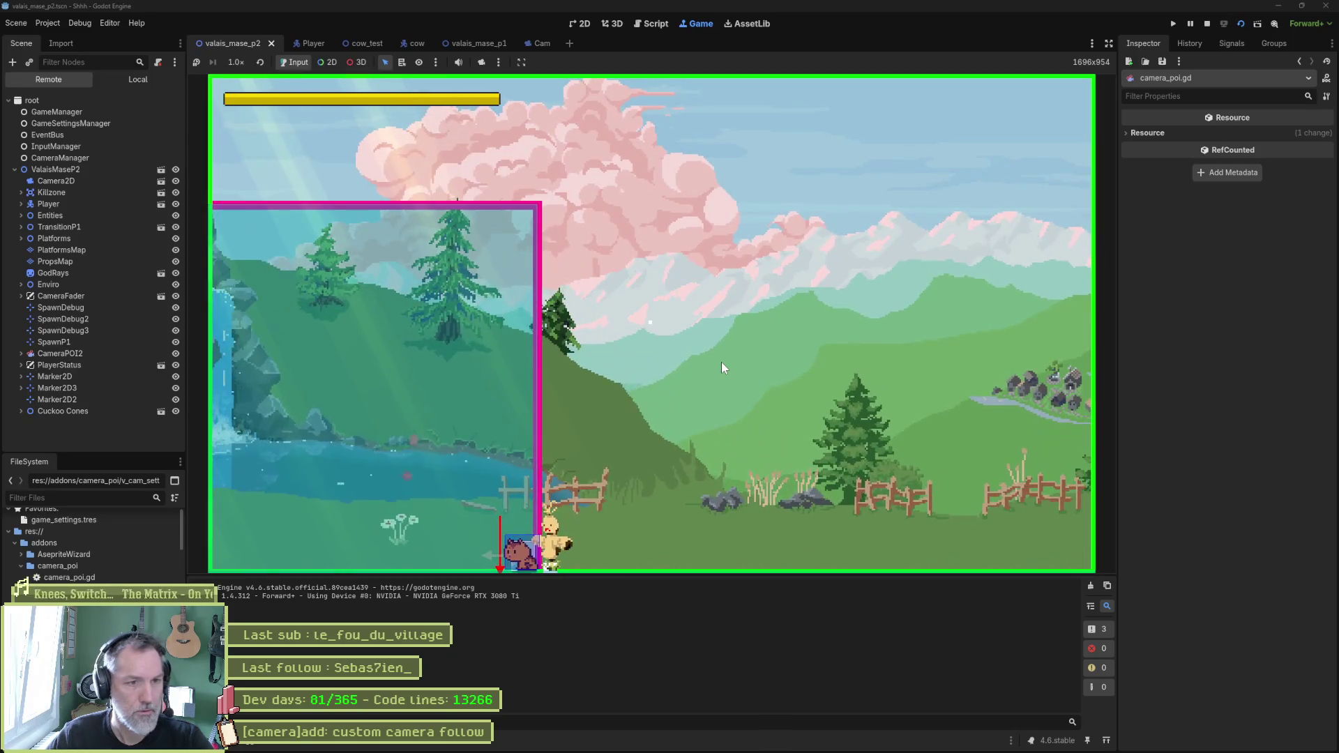
Step: Stop the game, rerun the current scene with F6, then stop it again
{"action": "key", "text": "F8"}
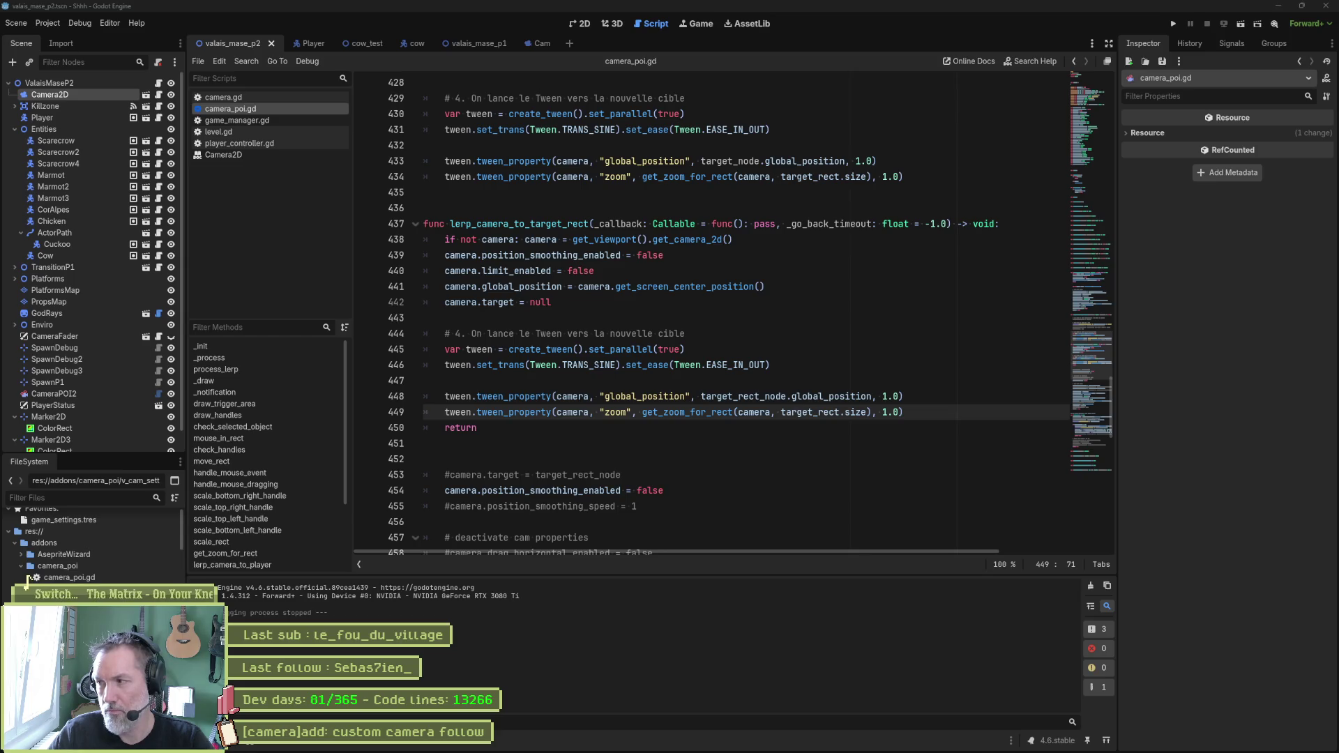
{"action": "left_click", "coordinate": [922, 471]}
{"action": "key", "text": "F6"}
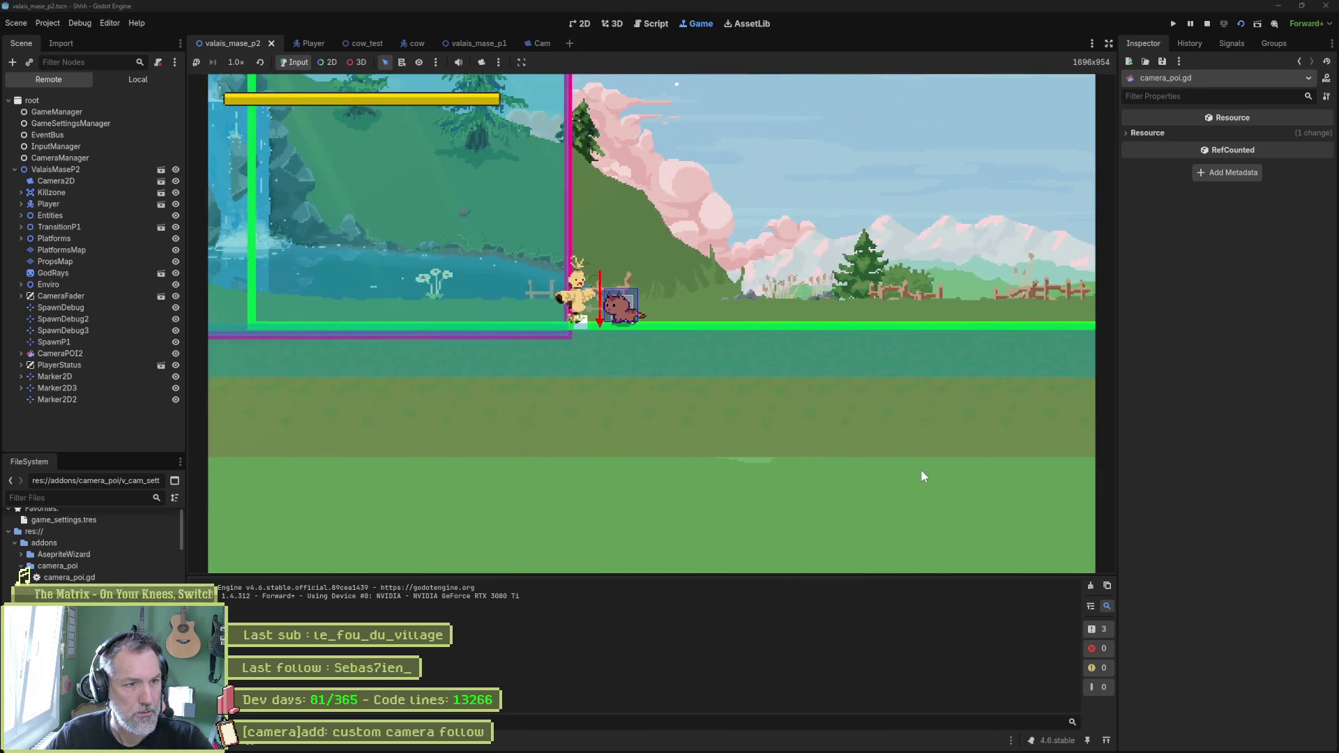
{"action": "key", "text": "F8"}
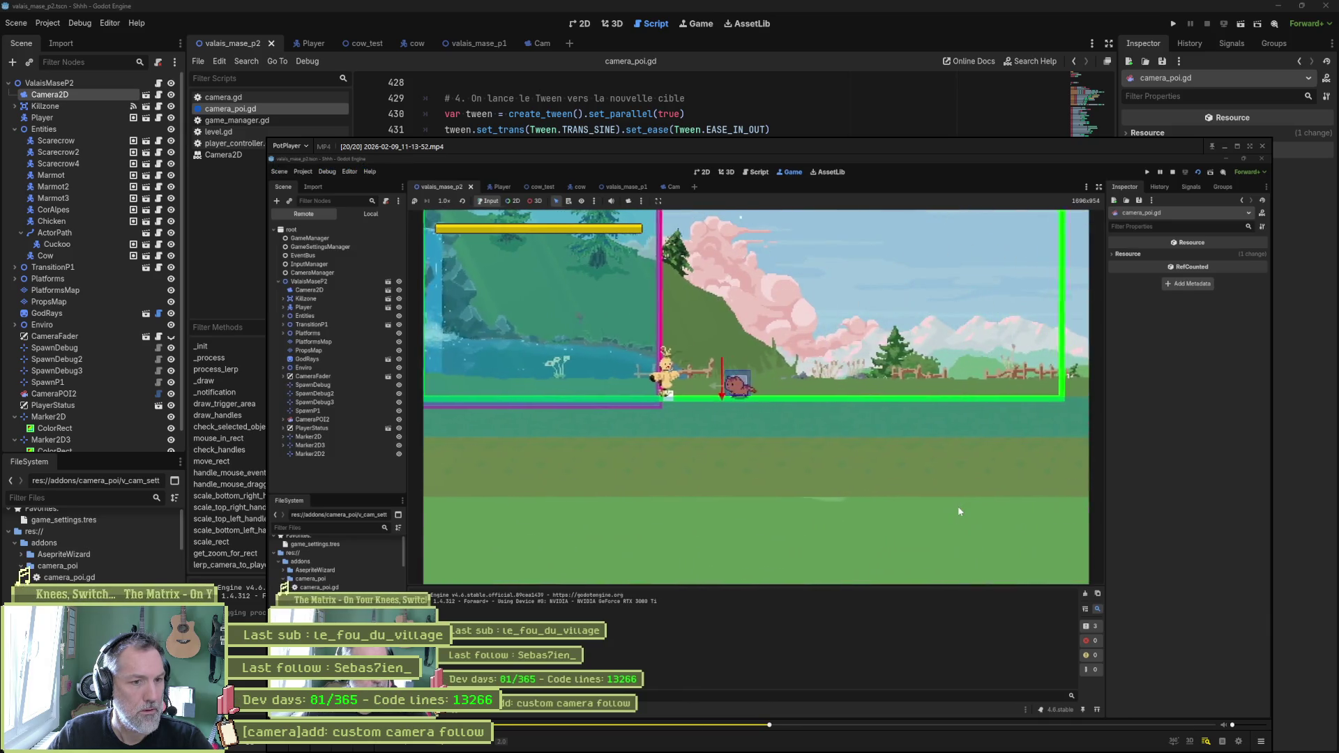
Step: Step through the gameplay recording frame by frame, then close it to return to camera_poi.gd
{"action": "key", "text": "space"}
{"action": "key", "text": "f"}
{"action": "key", "text": "f"}
{"action": "key", "text": "f"}
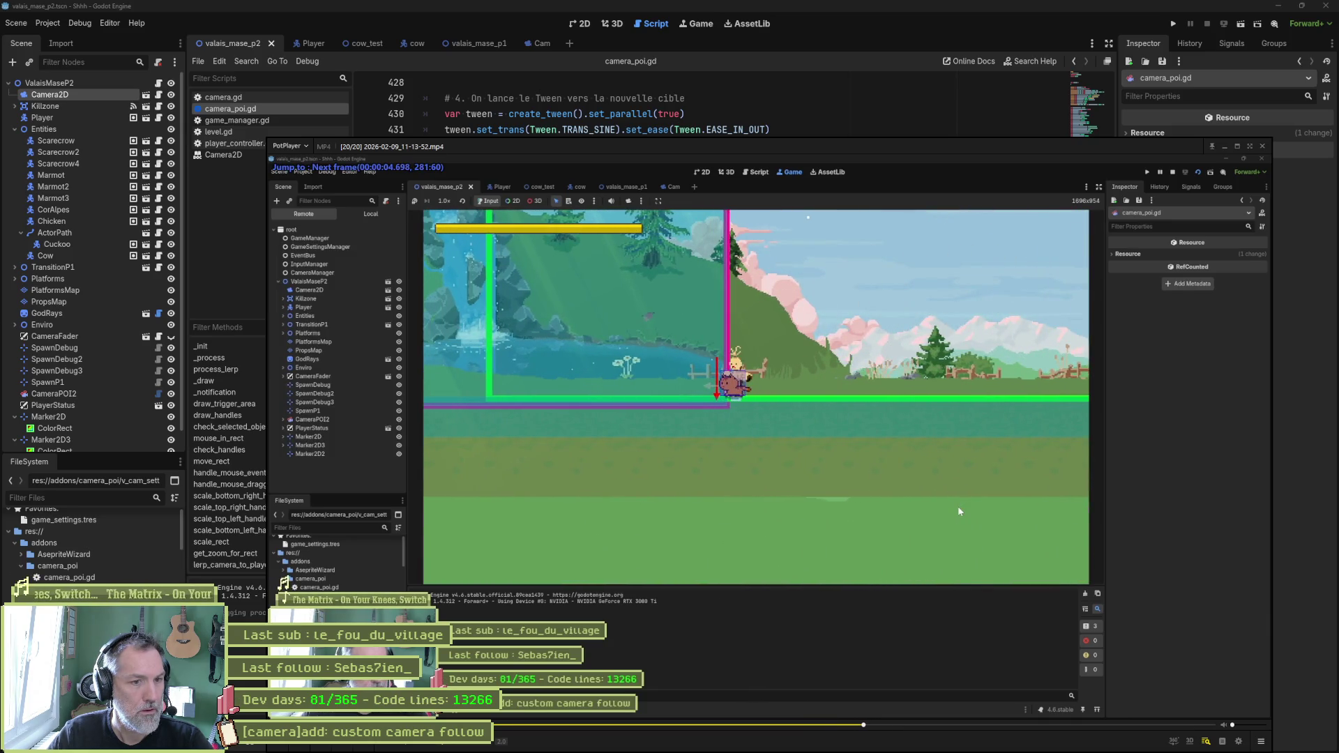
{"action": "key", "text": "f"}
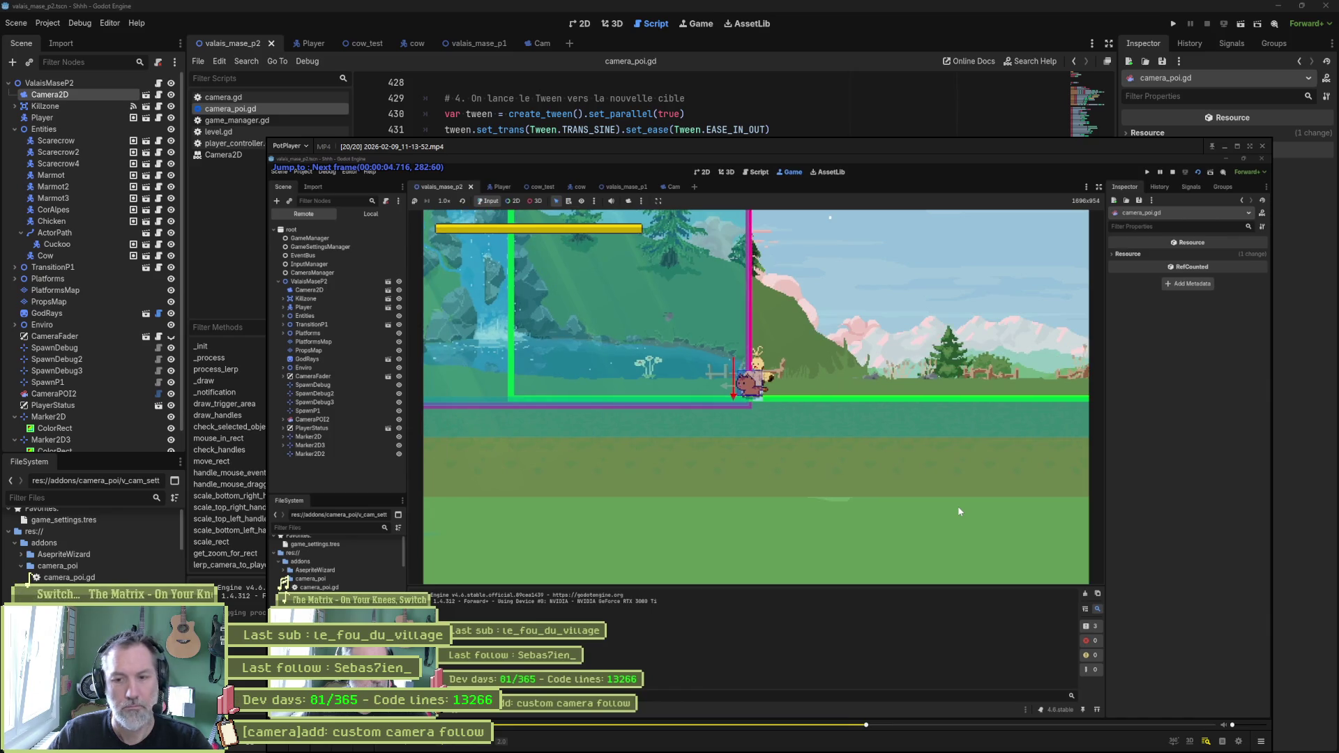
{"action": "key", "text": "Escape"}
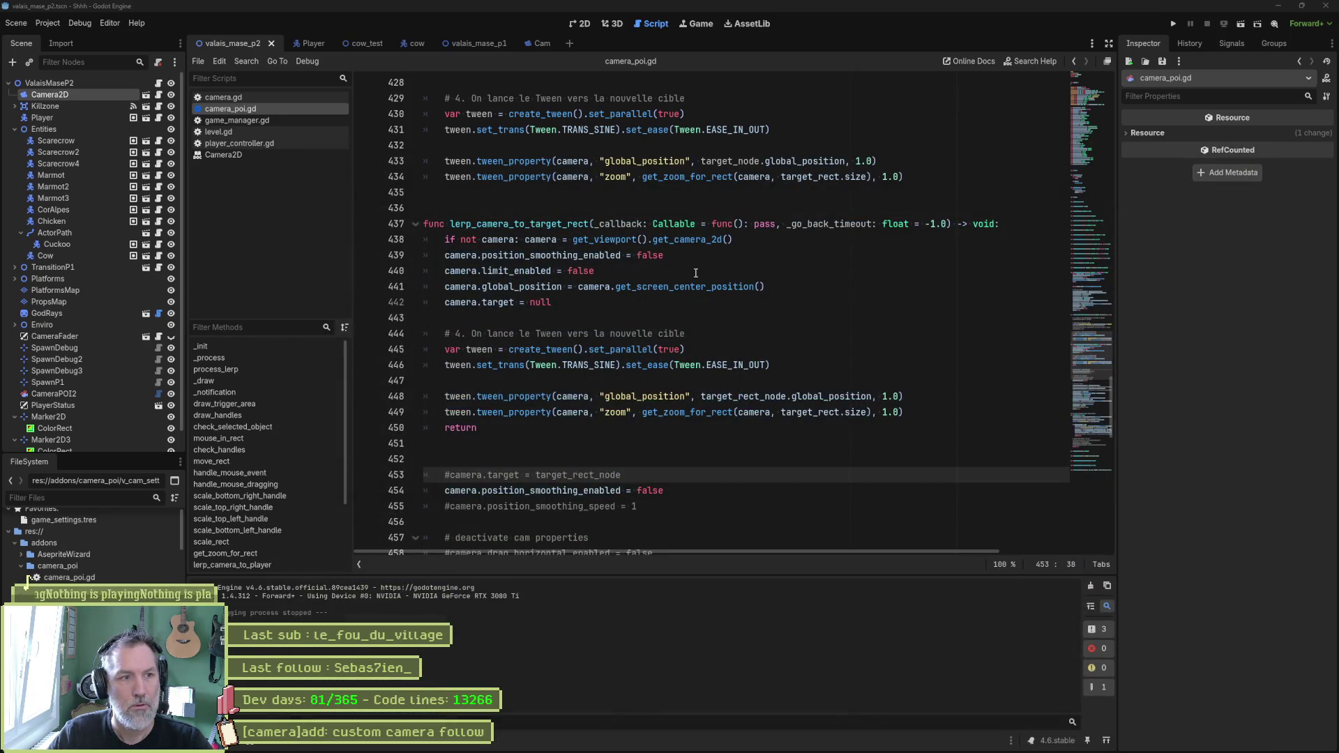
{"action": "left_click", "coordinate": [699, 271]}
Step: Comment out camera.limit_enabled = false on line 440 and launch the game with F5
{"action": "left_click", "coordinate": [660, 301]}
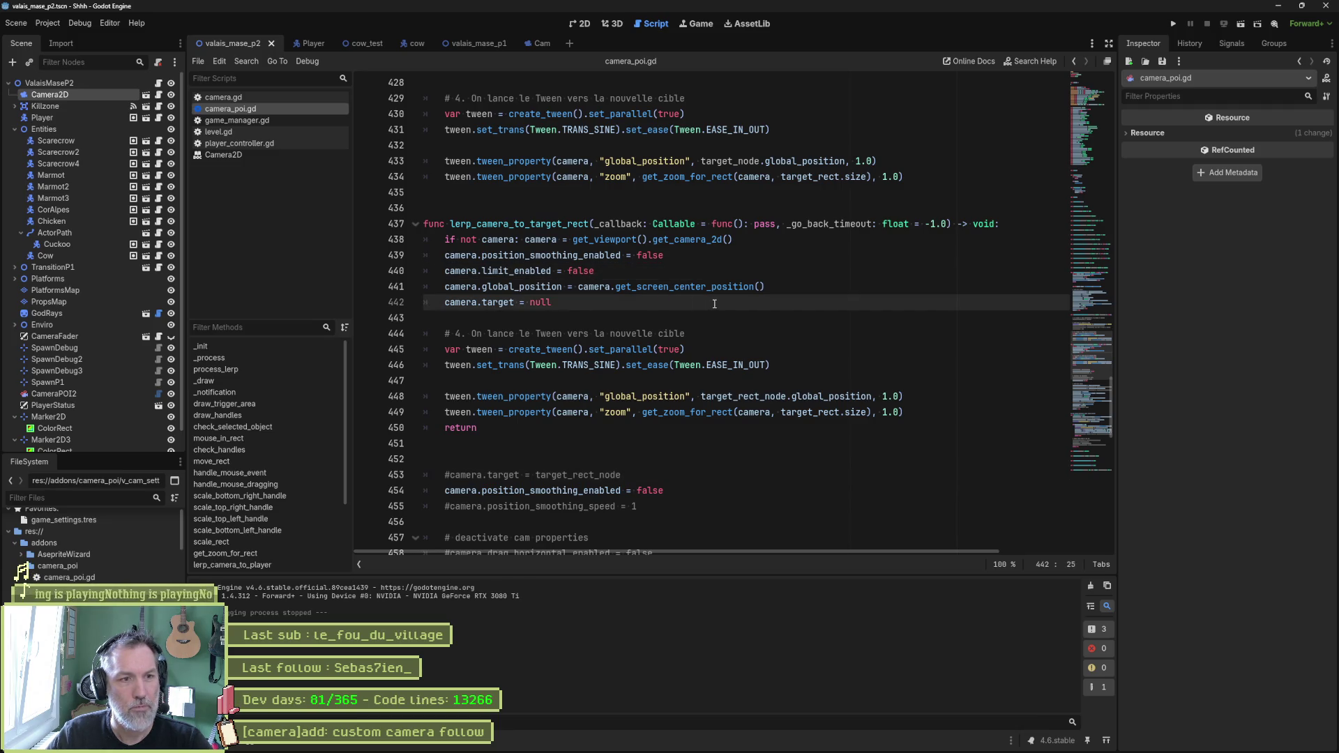
{"action": "scroll", "coordinate": [650, 320], "scroll_direction": "up", "scroll_amount": 3}
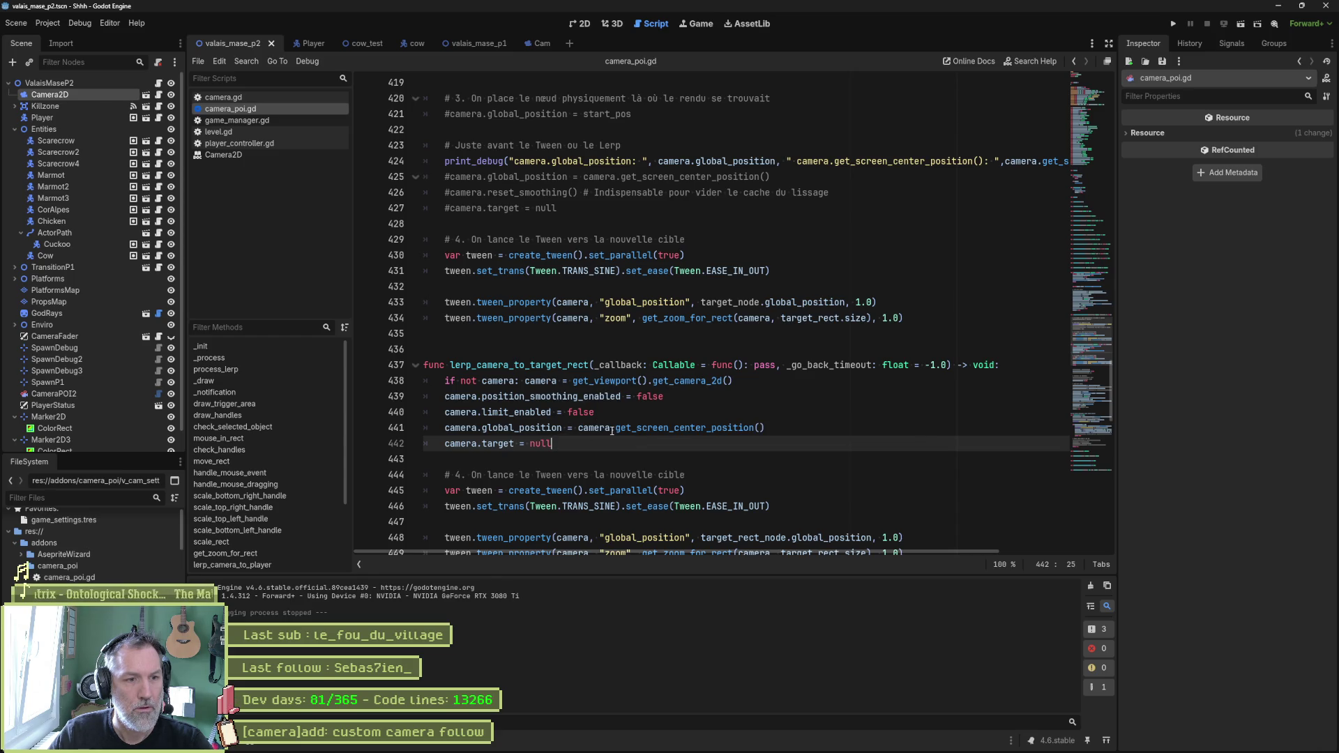
{"action": "left_click", "coordinate": [452, 398]}
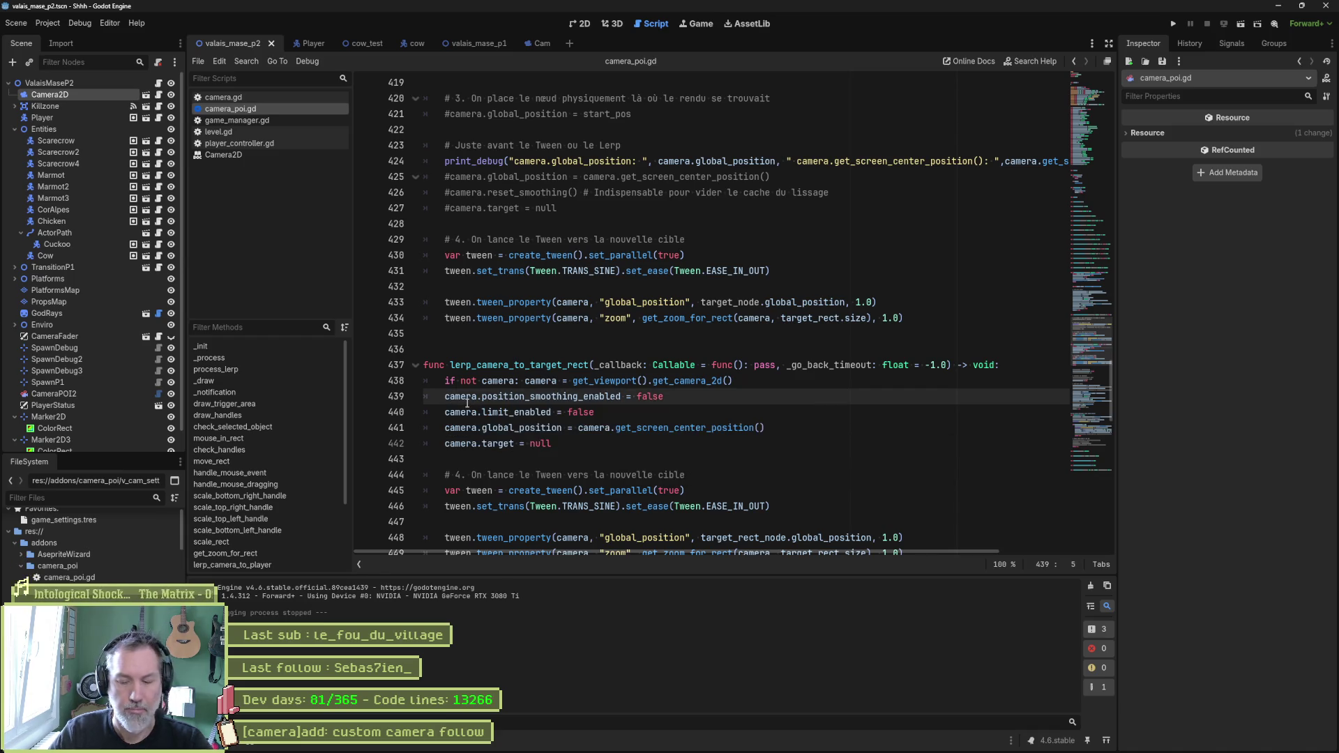
{"action": "type", "text": "#"}
{"action": "key", "text": "Down"}
{"action": "key", "text": "F5"}
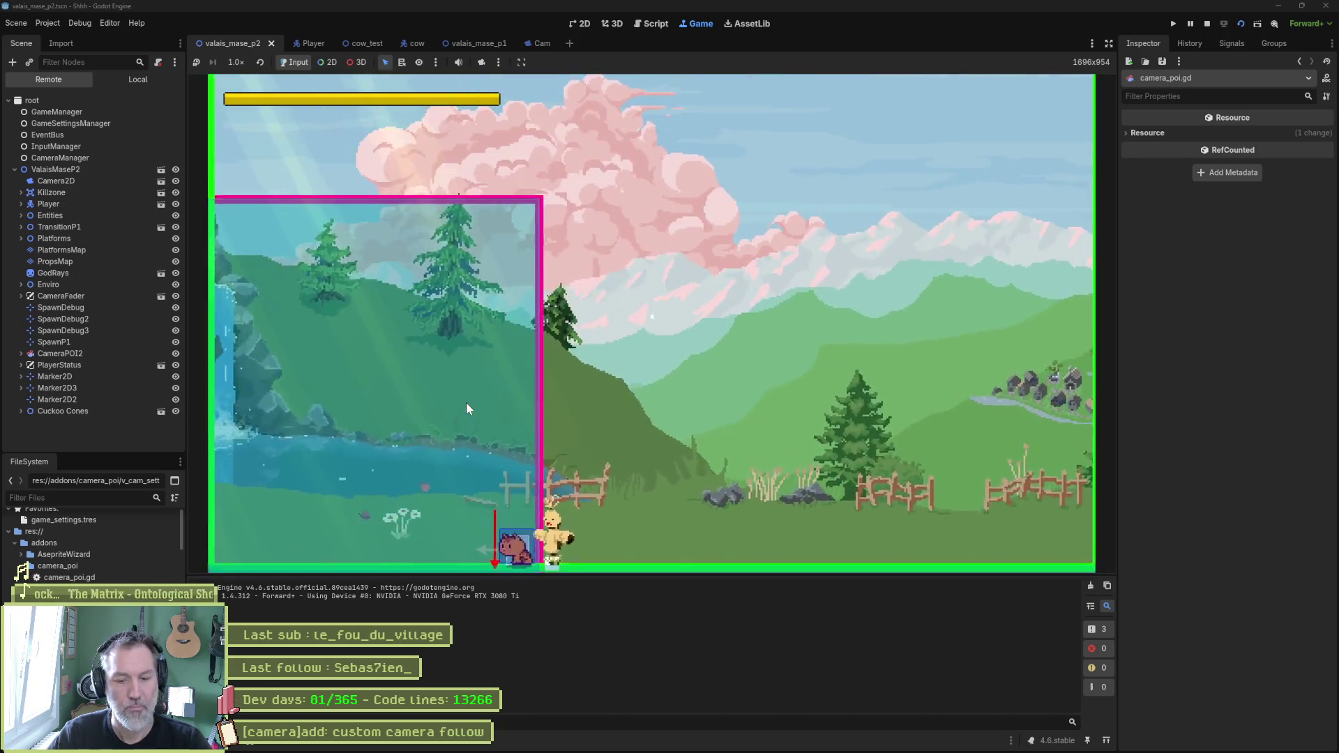
Step: Stop the game, run it again with F5, and stop it after the camera moves
{"action": "key", "text": "F8"}
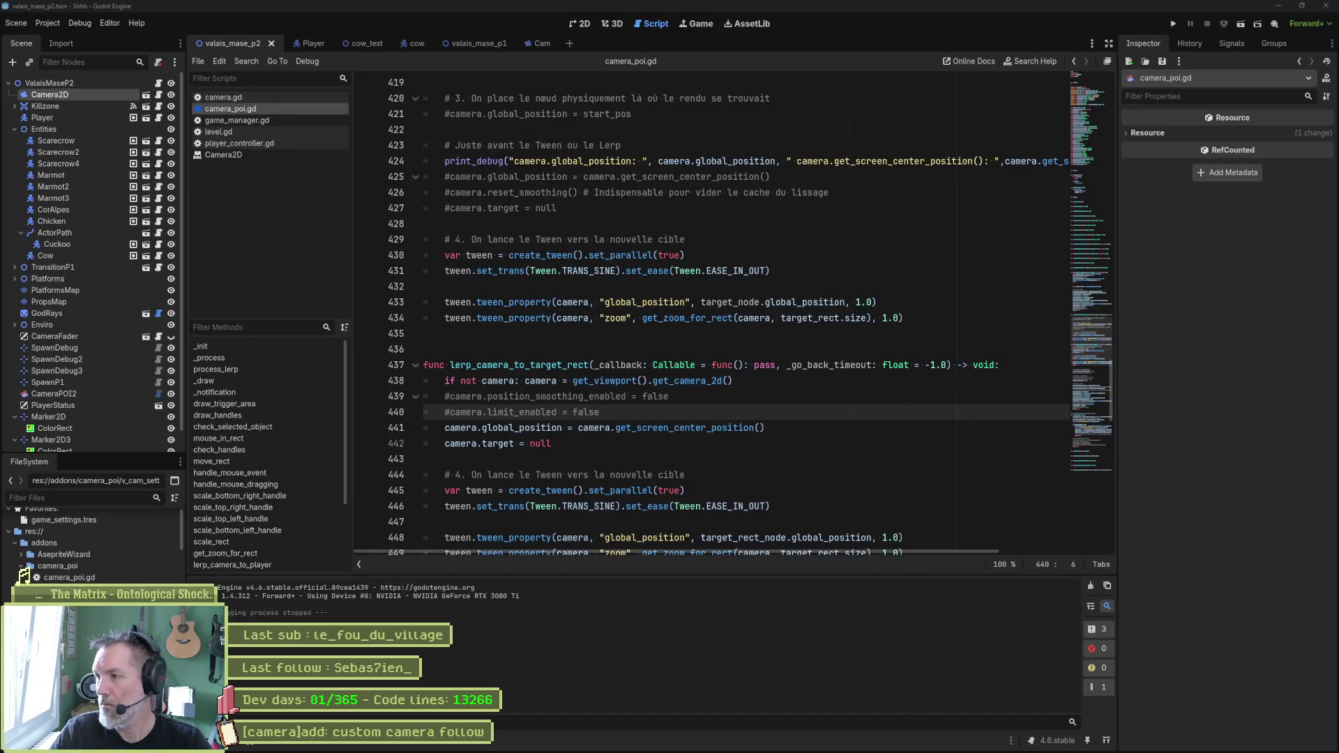
{"action": "left_click", "coordinate": [885, 476]}
{"action": "key", "text": "F5"}
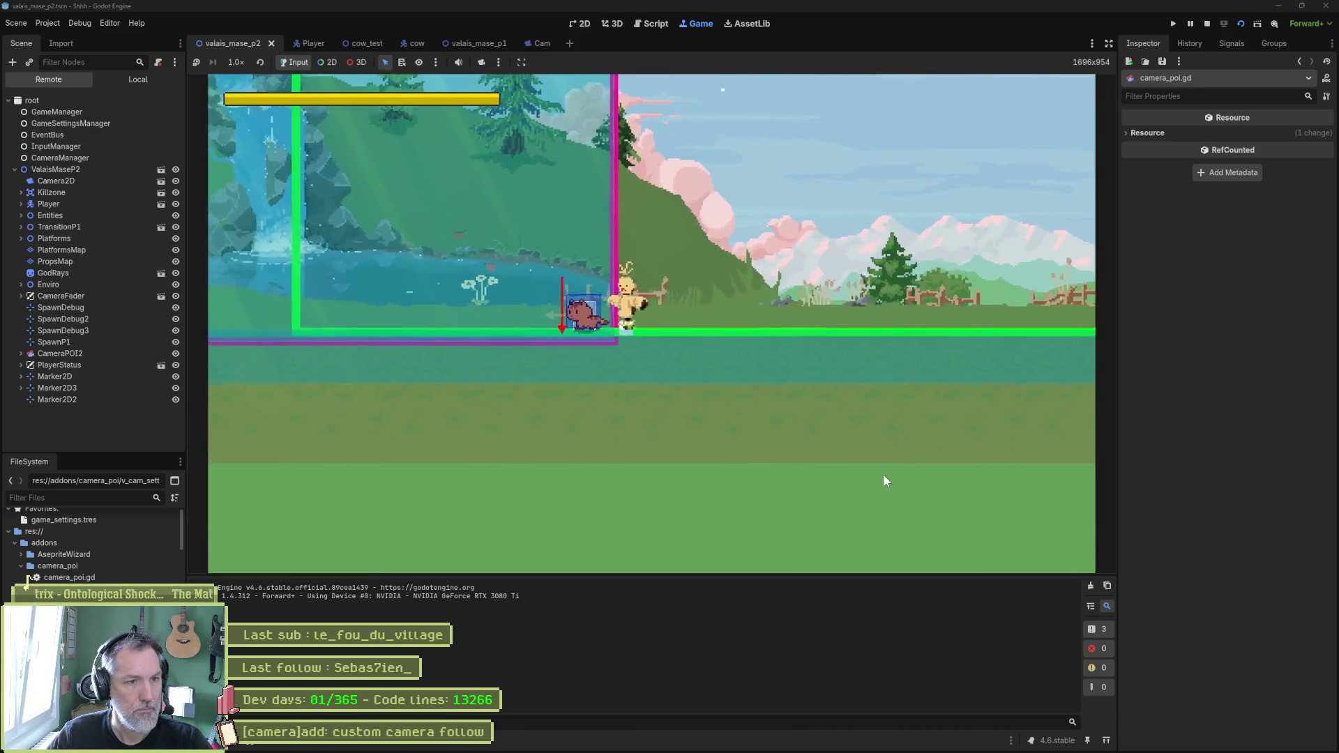
{"action": "key", "text": "F8"}
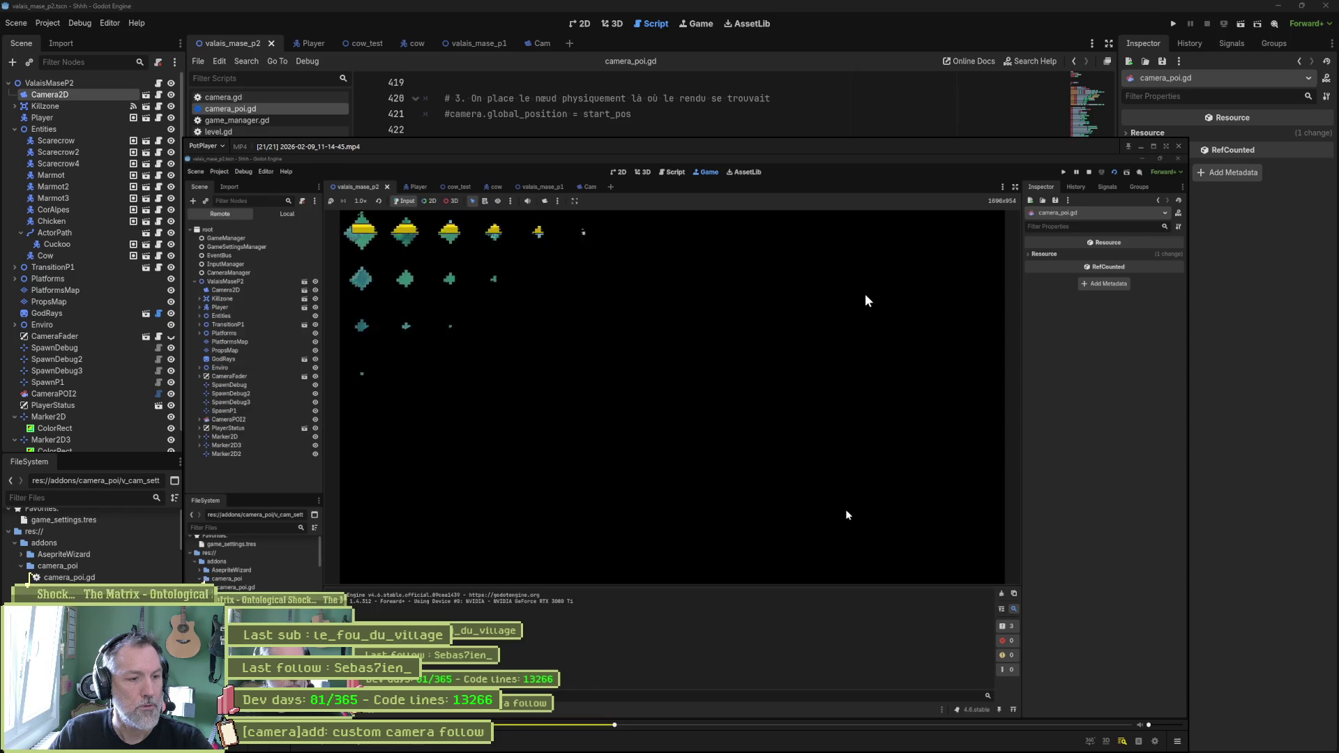
Step: Step the recording forward through the camera transition, then close it
{"action": "key", "text": "f"}
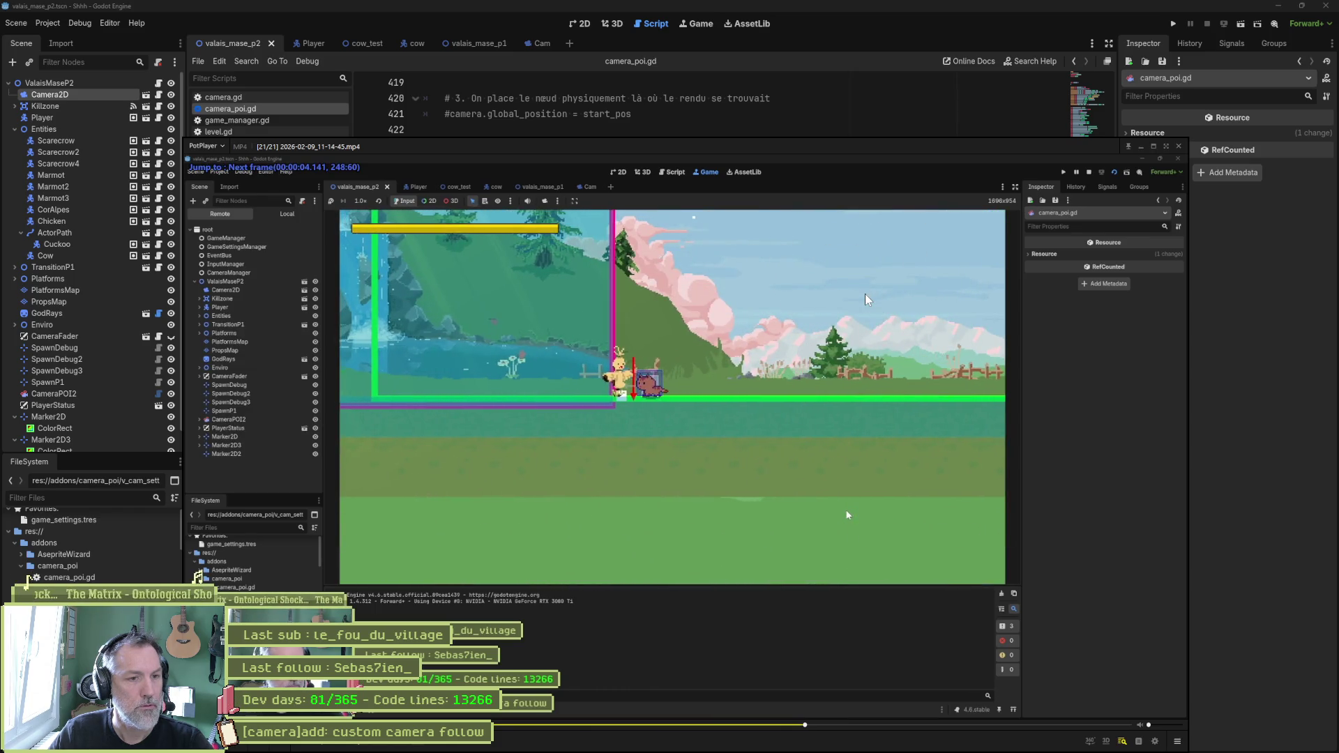
{"action": "key", "text": "f"}
{"action": "key", "text": "f"}
{"action": "key", "text": "f"}
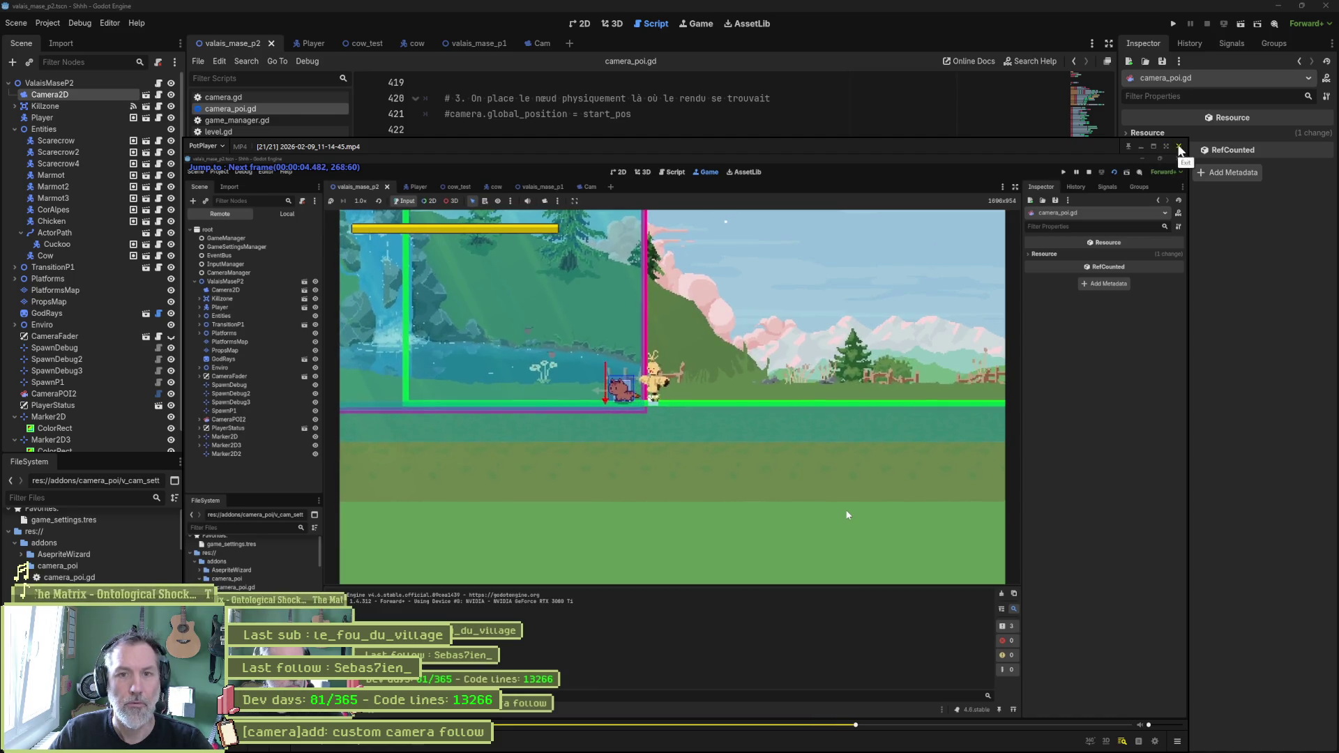
{"action": "left_click", "coordinate": [1179, 146]}
{"action": "mouse_move", "coordinate": [866, 741]}
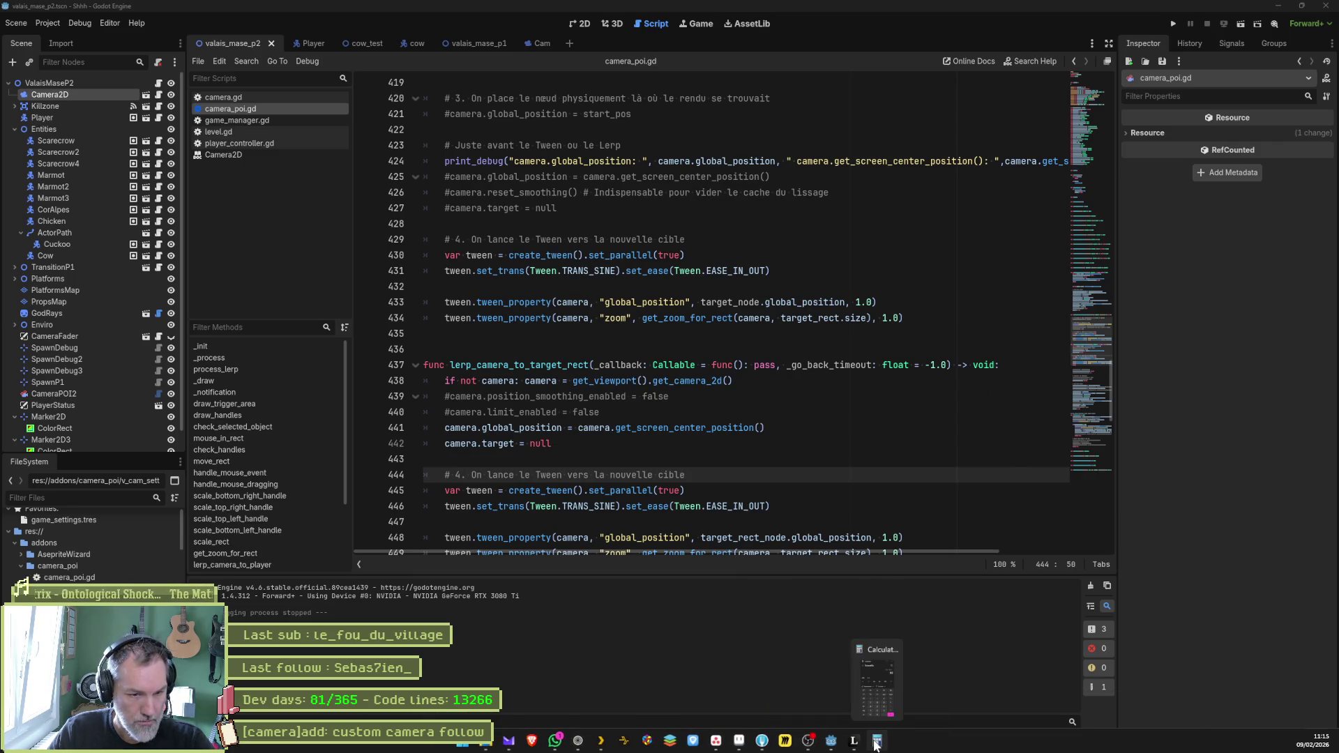
Step: Move position_smoothing_enabled = false below camera.target = null, uncomment it, and run the scene with F6
{"action": "right_click", "coordinate": [893, 740]}
{"action": "left_click", "coordinate": [844, 743]}
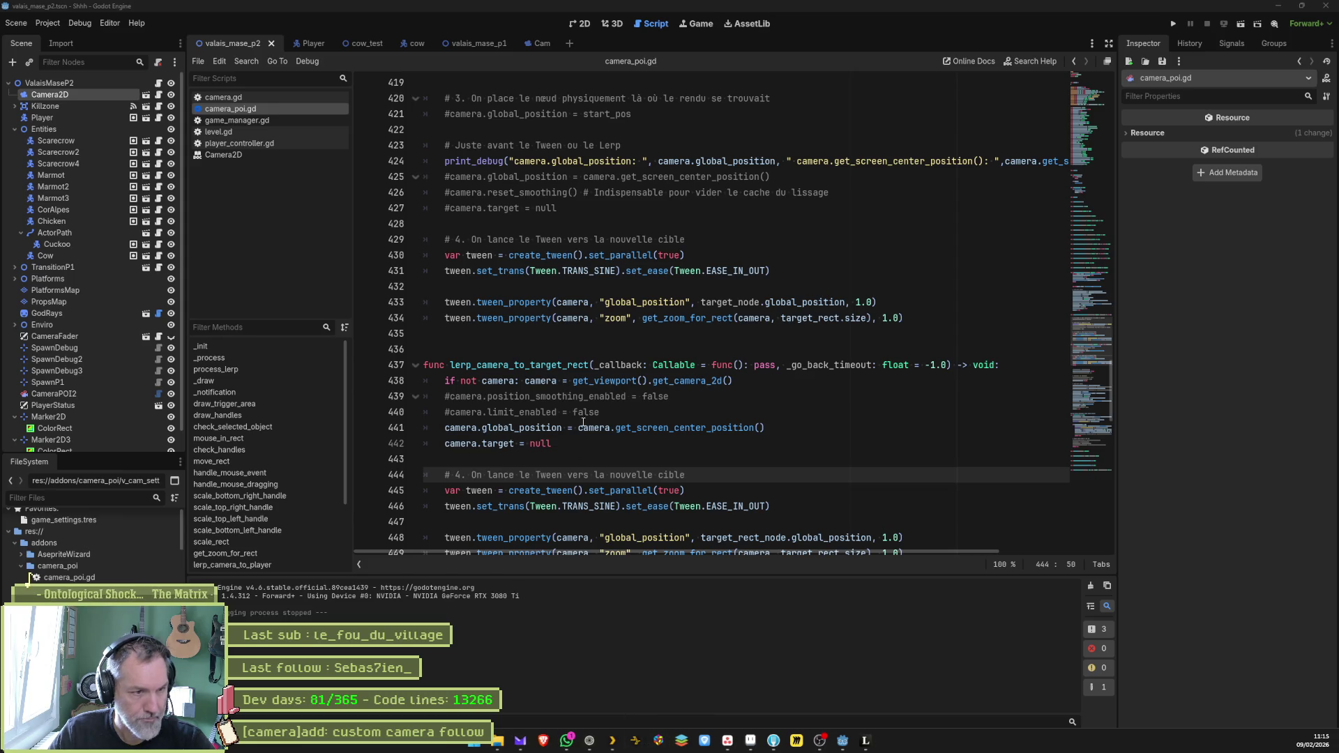
{"action": "left_click", "coordinate": [680, 412]}
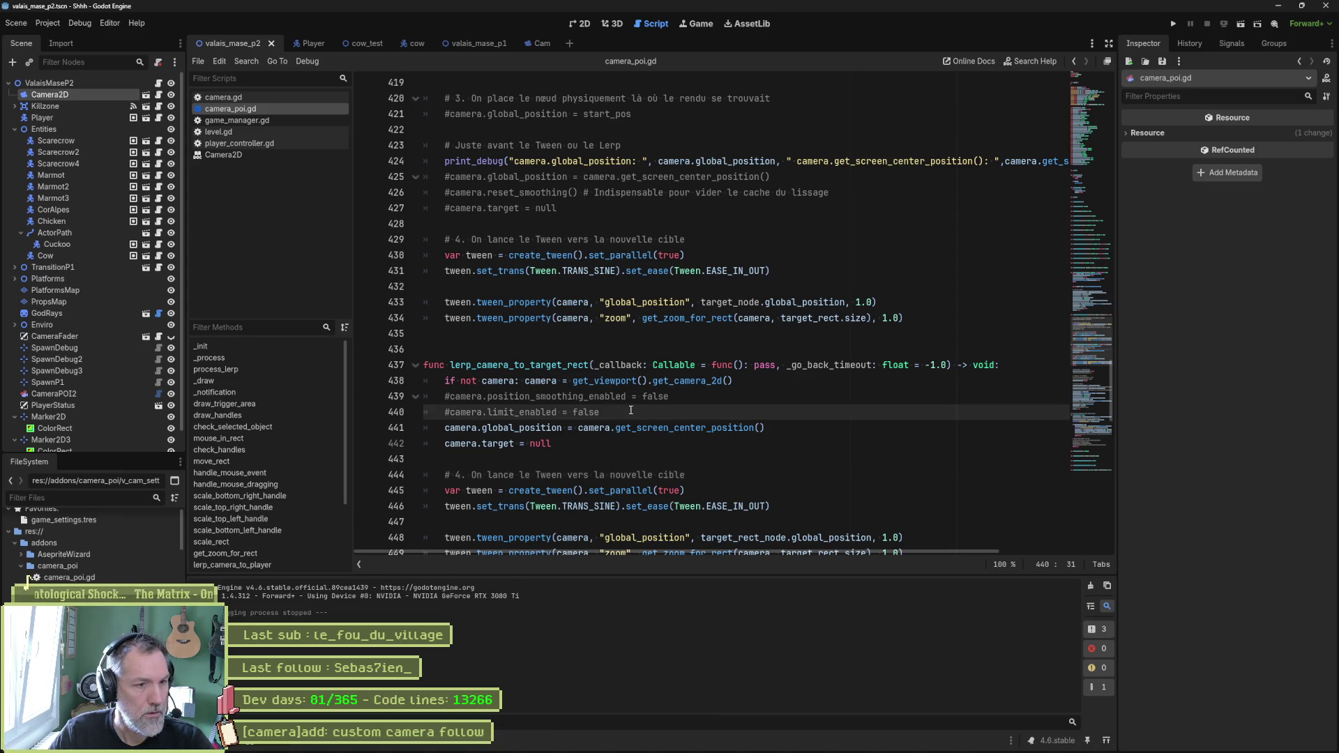
{"action": "double_click", "coordinate": [558, 396]}
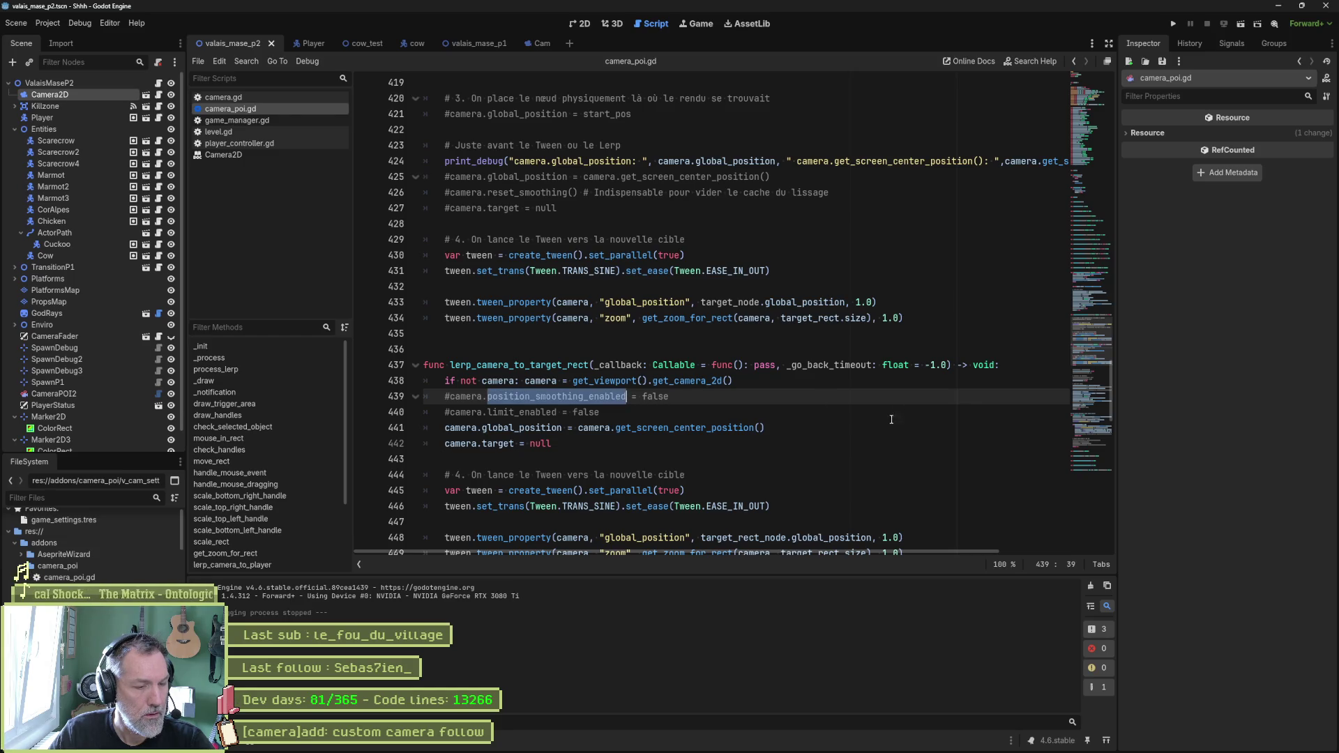
{"action": "scroll", "coordinate": [892, 420], "scroll_direction": "down", "scroll_amount": 1}
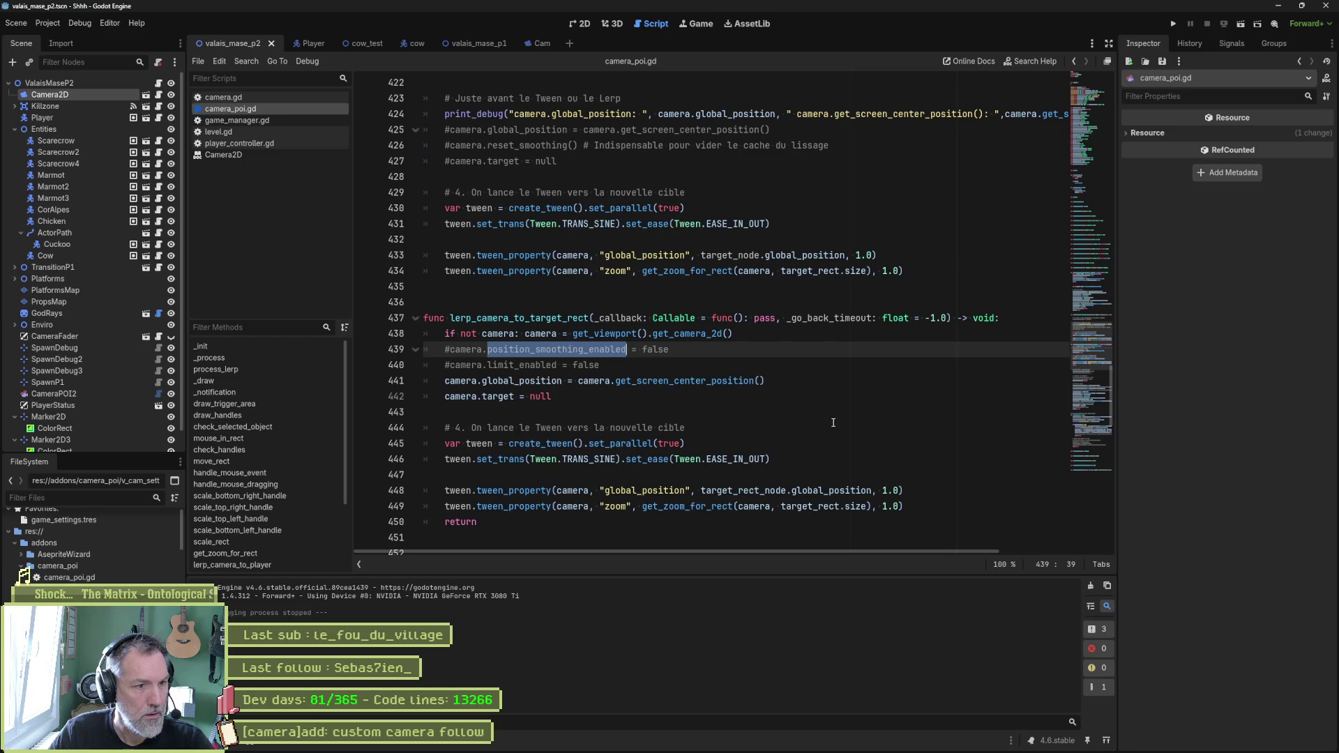
{"action": "left_click", "coordinate": [683, 345]}
{"action": "key", "text": "alt+Down"}
{"action": "key", "text": "alt+Down"}
{"action": "key", "text": "alt+Down"}
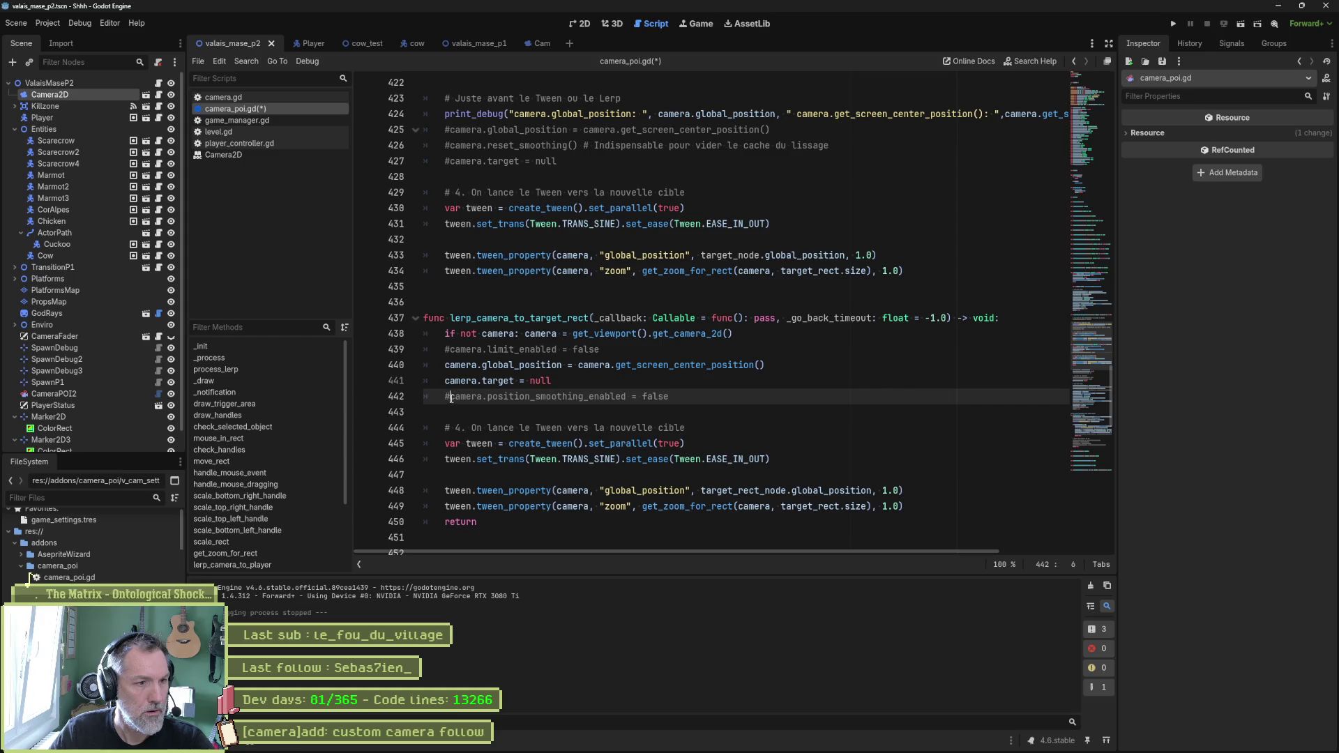
{"action": "key", "text": "ctrl+k"}
{"action": "key", "text": "F6"}
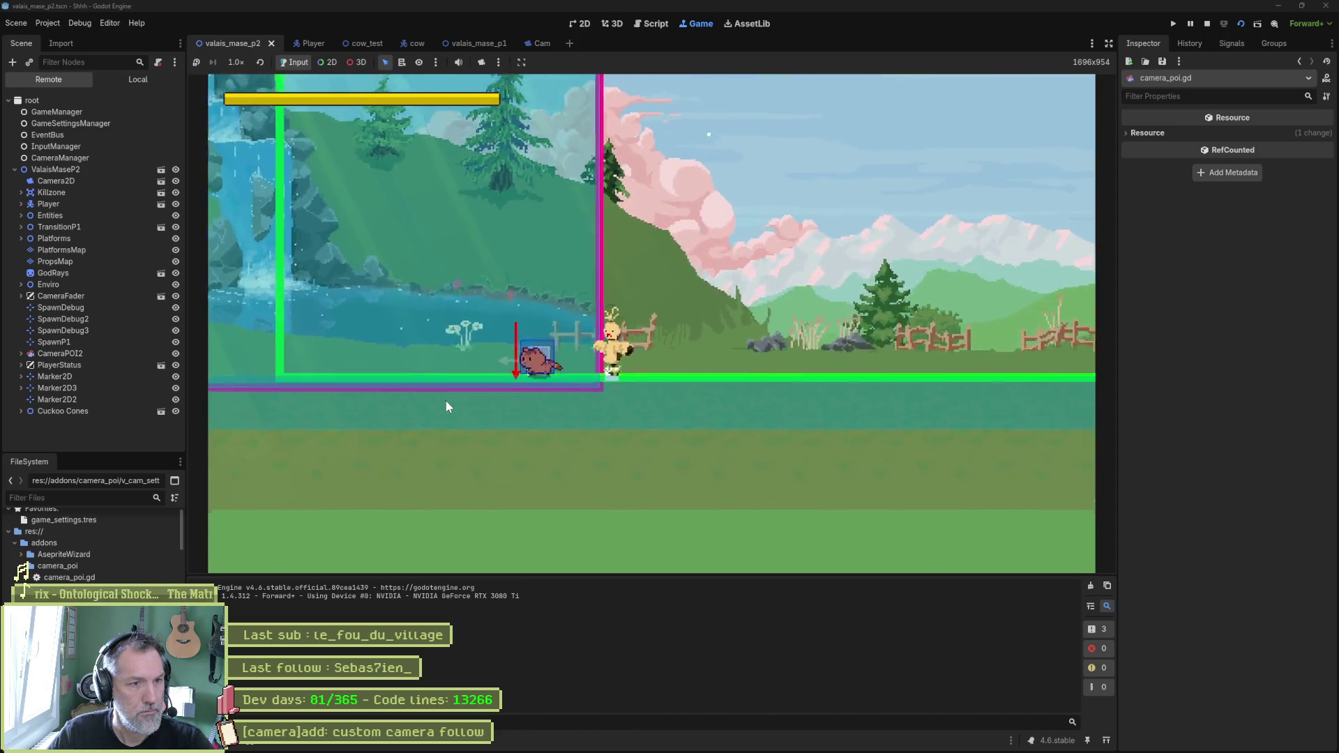
Step: Stop the game, rerun it with F6, and stop it after the camera pan
{"action": "key", "text": "F8"}
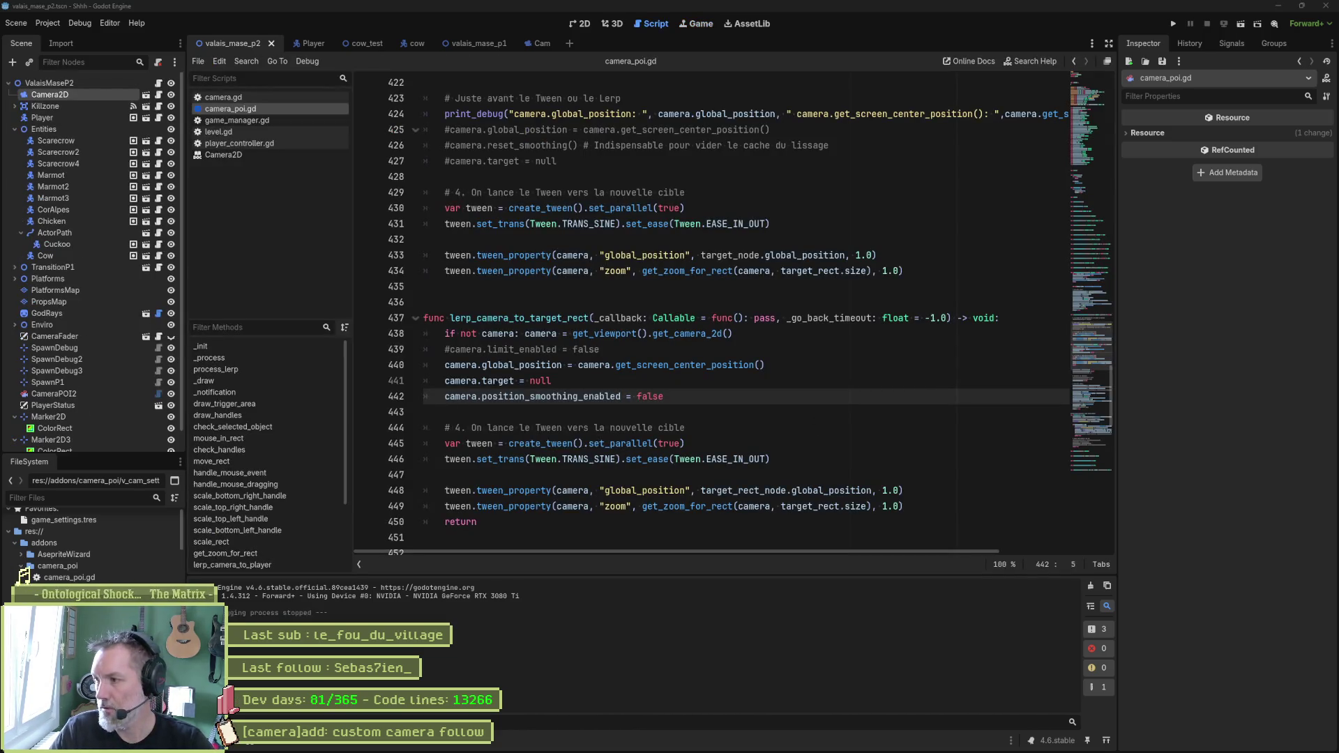
{"action": "key", "text": "F6"}
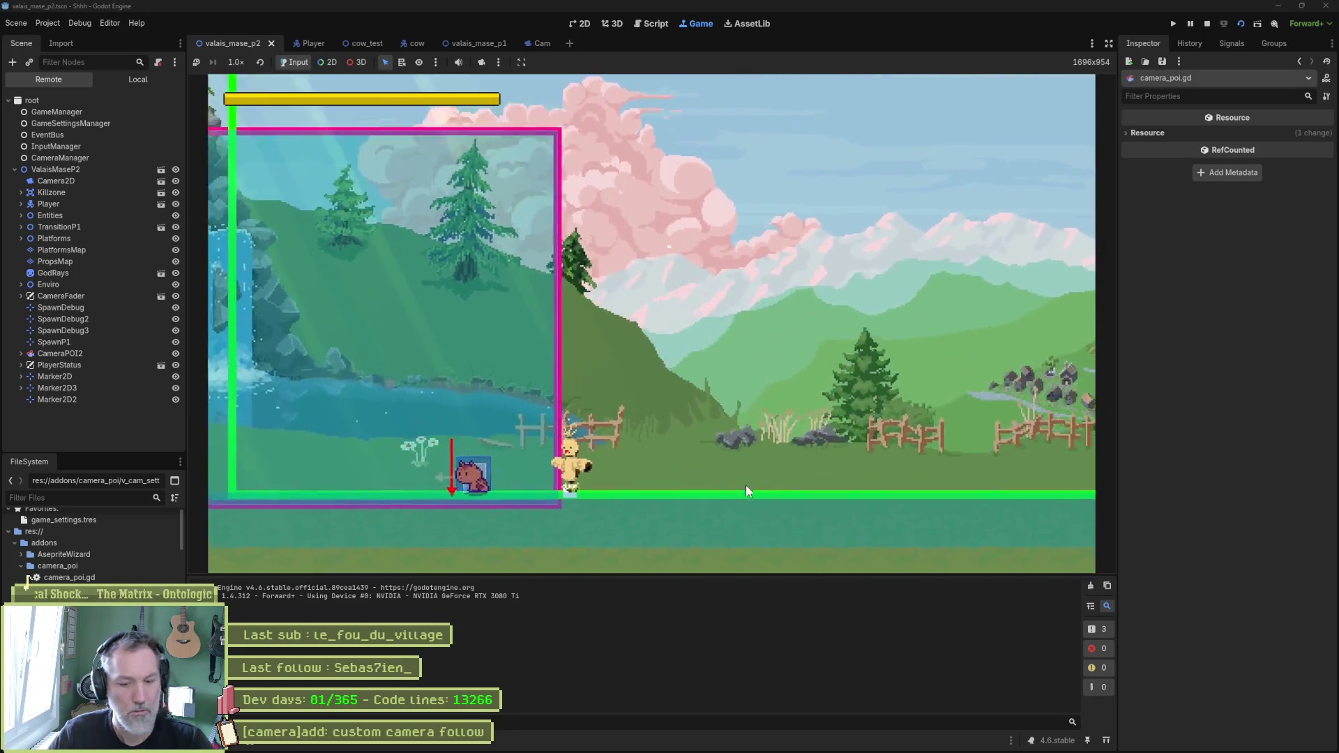
{"action": "key", "text": "F8"}
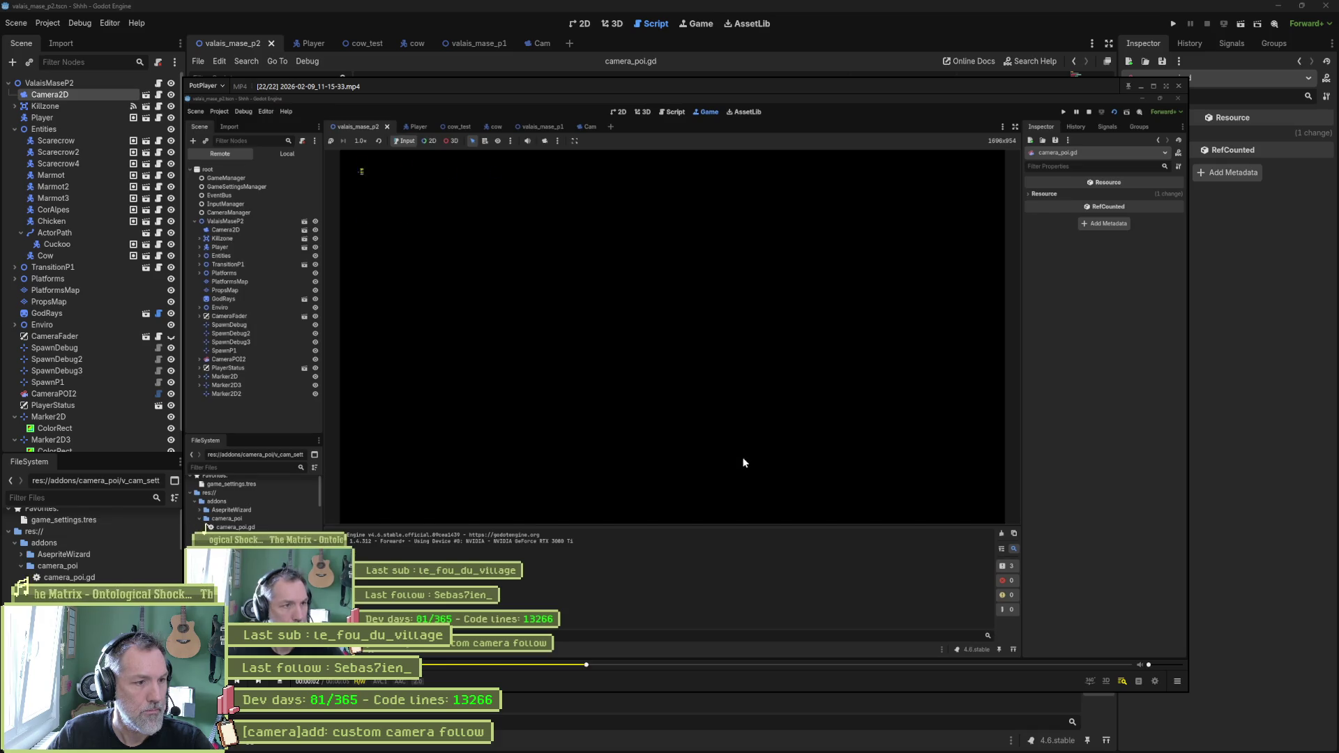
Step: Pause the recording at the camera transition, step back and forward through it, then close it
{"action": "left_click", "coordinate": [743, 462]}
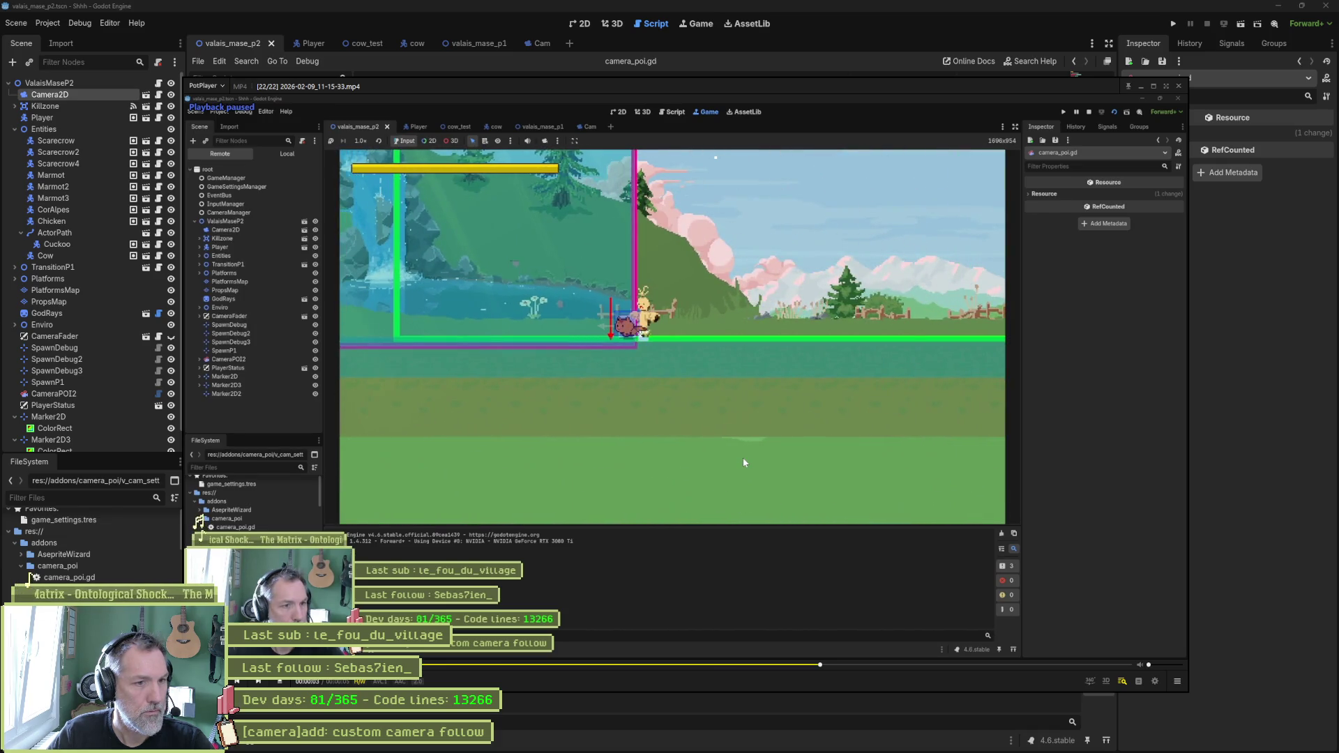
{"action": "key", "text": "d"}
{"action": "key", "text": "d"}
{"action": "key", "text": "d"}
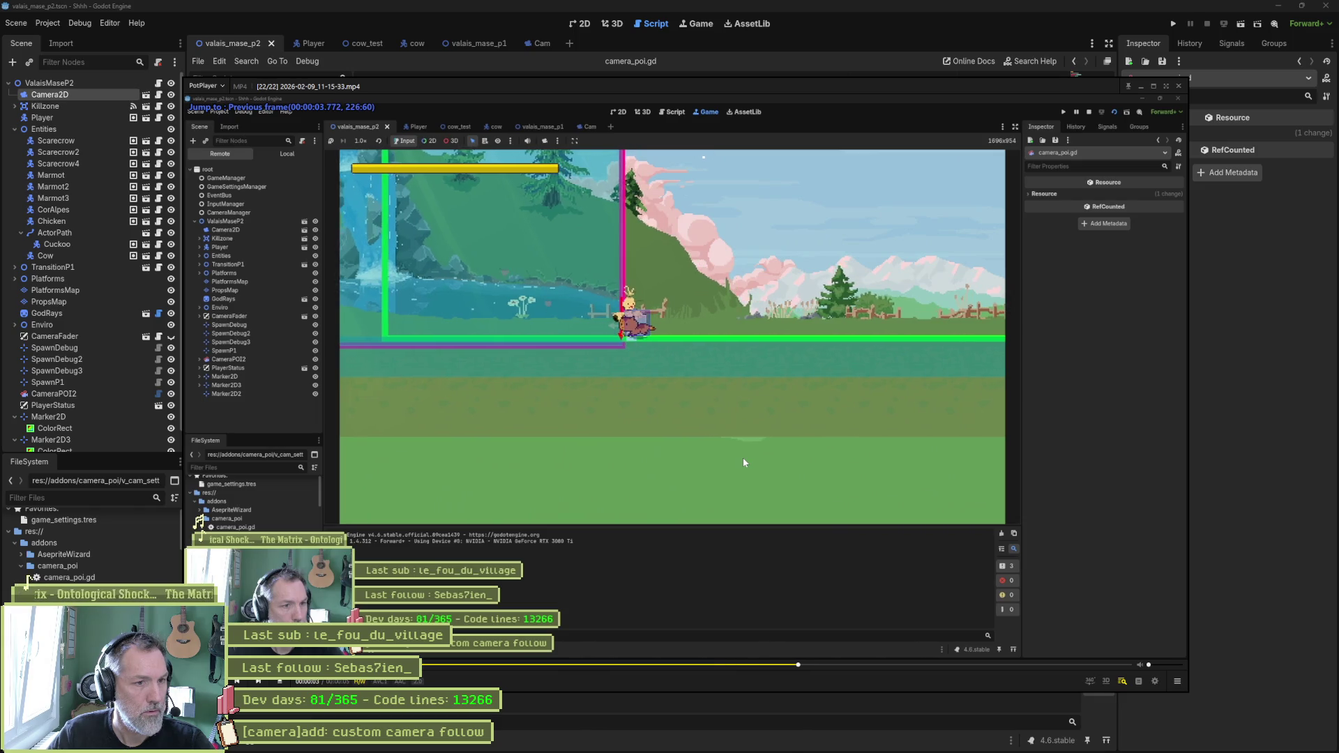
{"action": "key", "text": "f"}
{"action": "key", "text": "f"}
{"action": "key", "text": "f"}
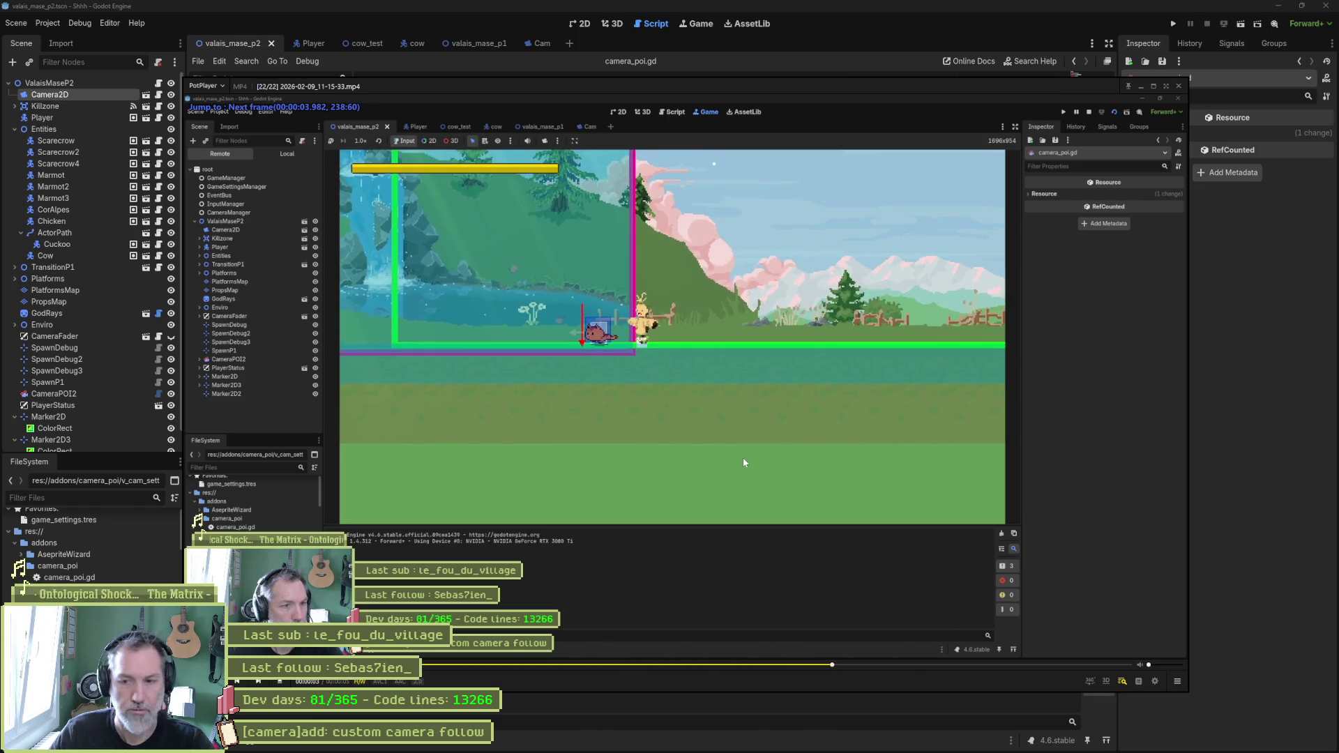
{"action": "left_click", "coordinate": [1179, 85]}
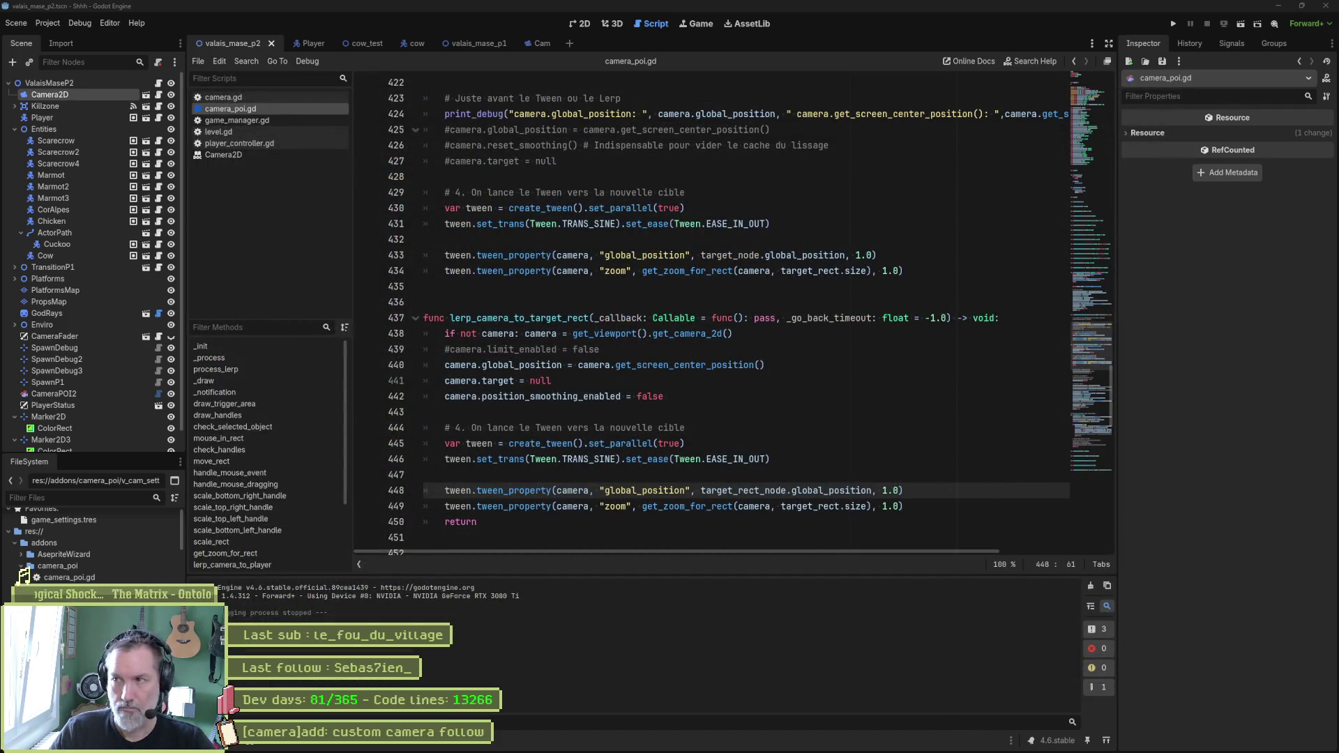
Step: Highlight the screen-center and smoothing assignments and the lerp_camera_to_target_rect function to review them
{"action": "left_click", "coordinate": [913, 427]}
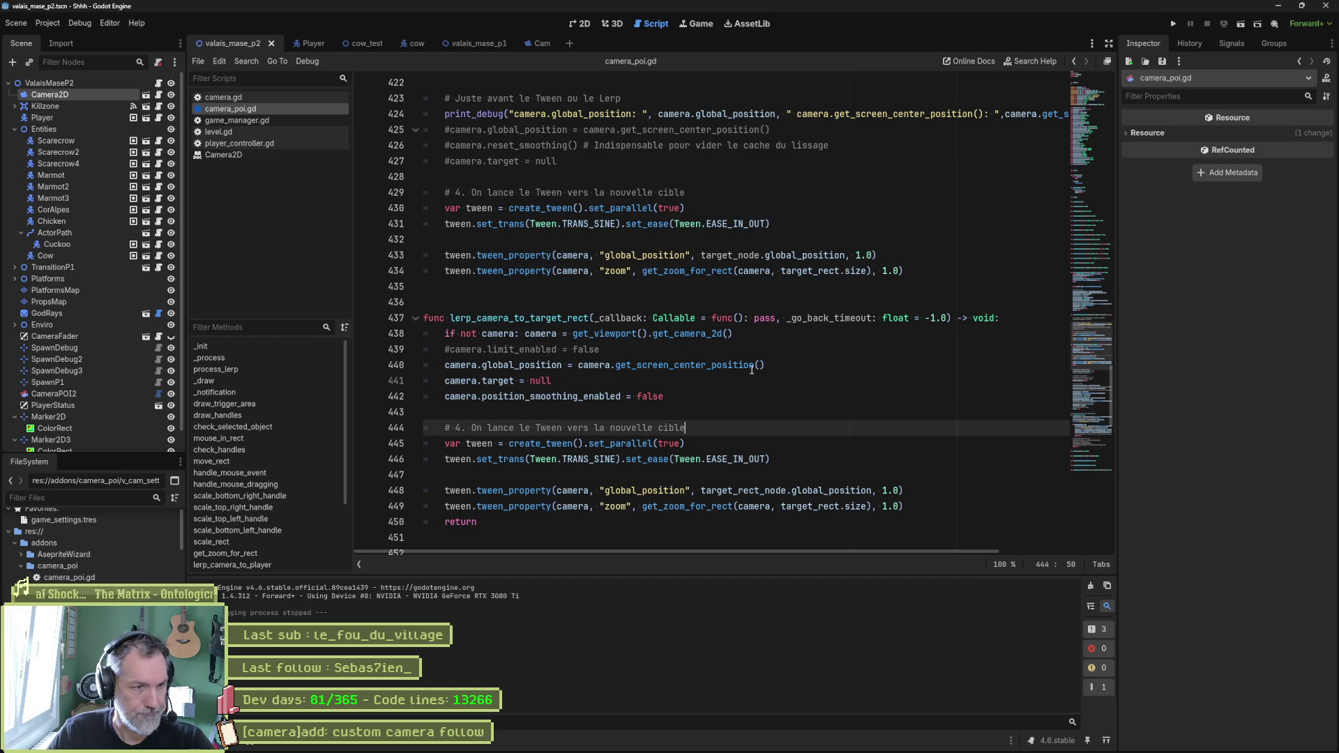
{"action": "left_click_drag", "start_coordinate": [494, 365], "coordinate": [698, 364]}
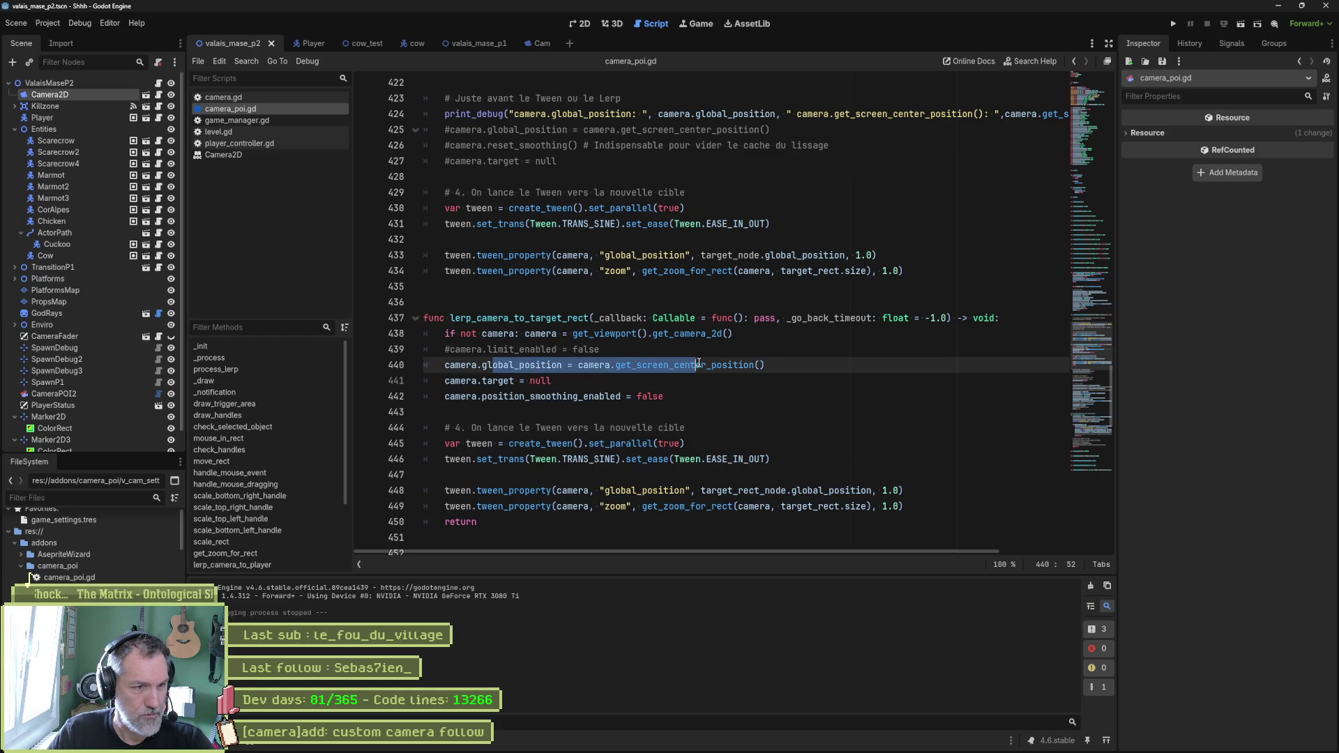
{"action": "left_click", "coordinate": [499, 381]}
{"action": "left_click_drag", "start_coordinate": [524, 397], "coordinate": [653, 396]}
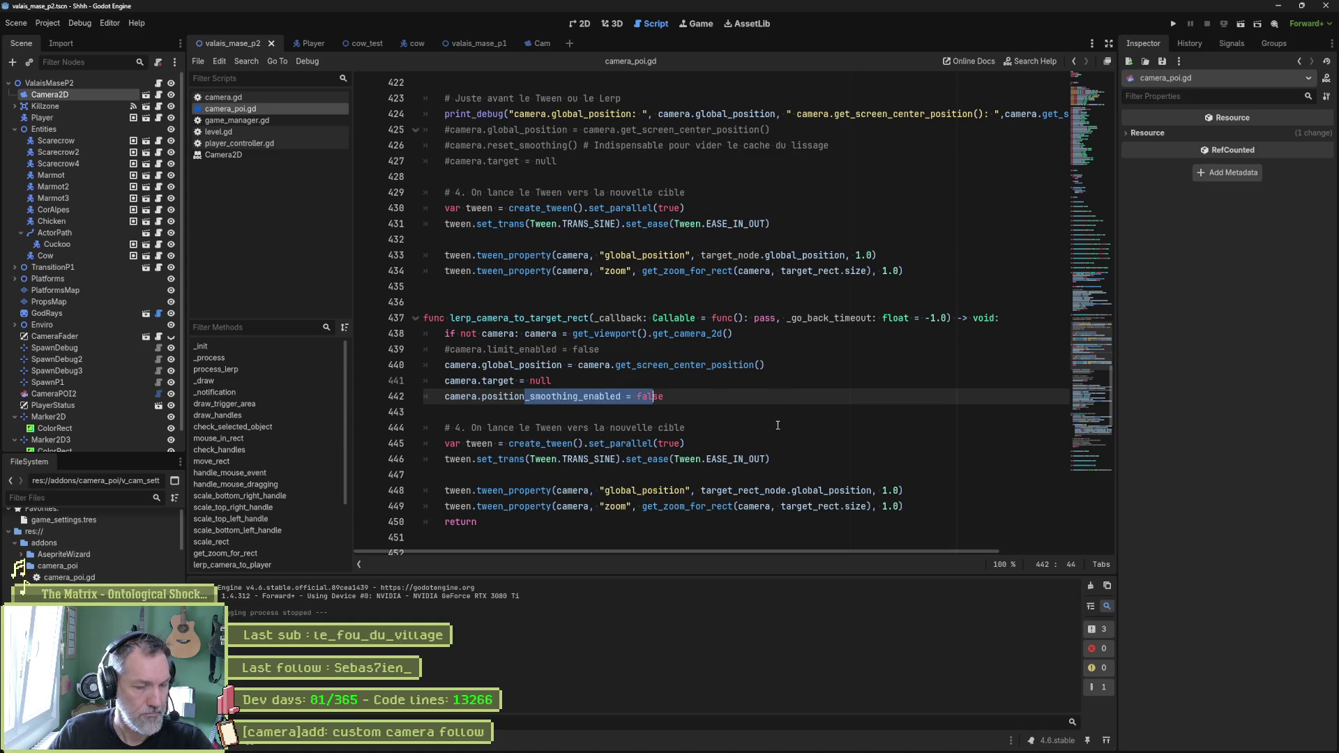
{"action": "left_click", "coordinate": [643, 469]}
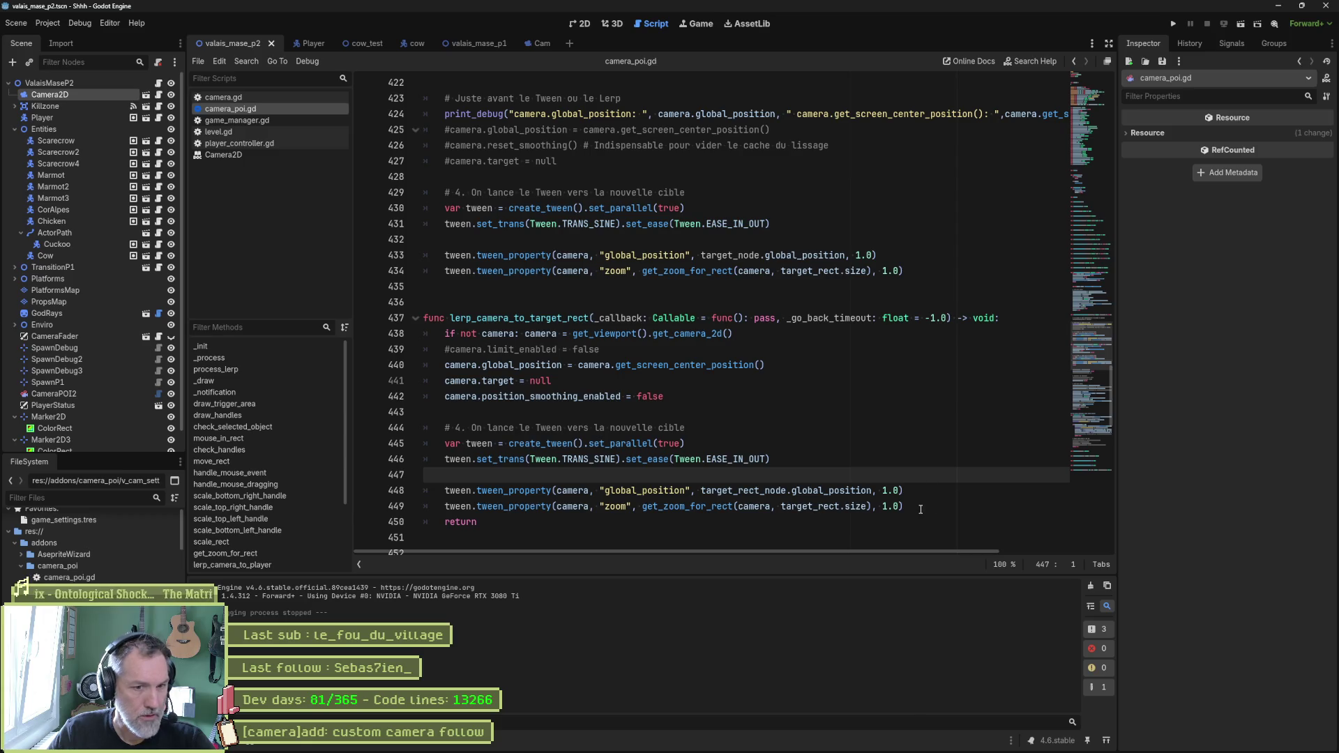
{"action": "mouse_move", "coordinate": [823, 520]}
{"action": "left_mouse_down"}
{"action": "mouse_move", "coordinate": [962, 335]}
{"action": "mouse_move", "coordinate": [999, 328]}
{"action": "left_mouse_up"}
{"action": "key", "text": "ctrl+c"}
{"action": "left_click", "coordinate": [730, 474]}
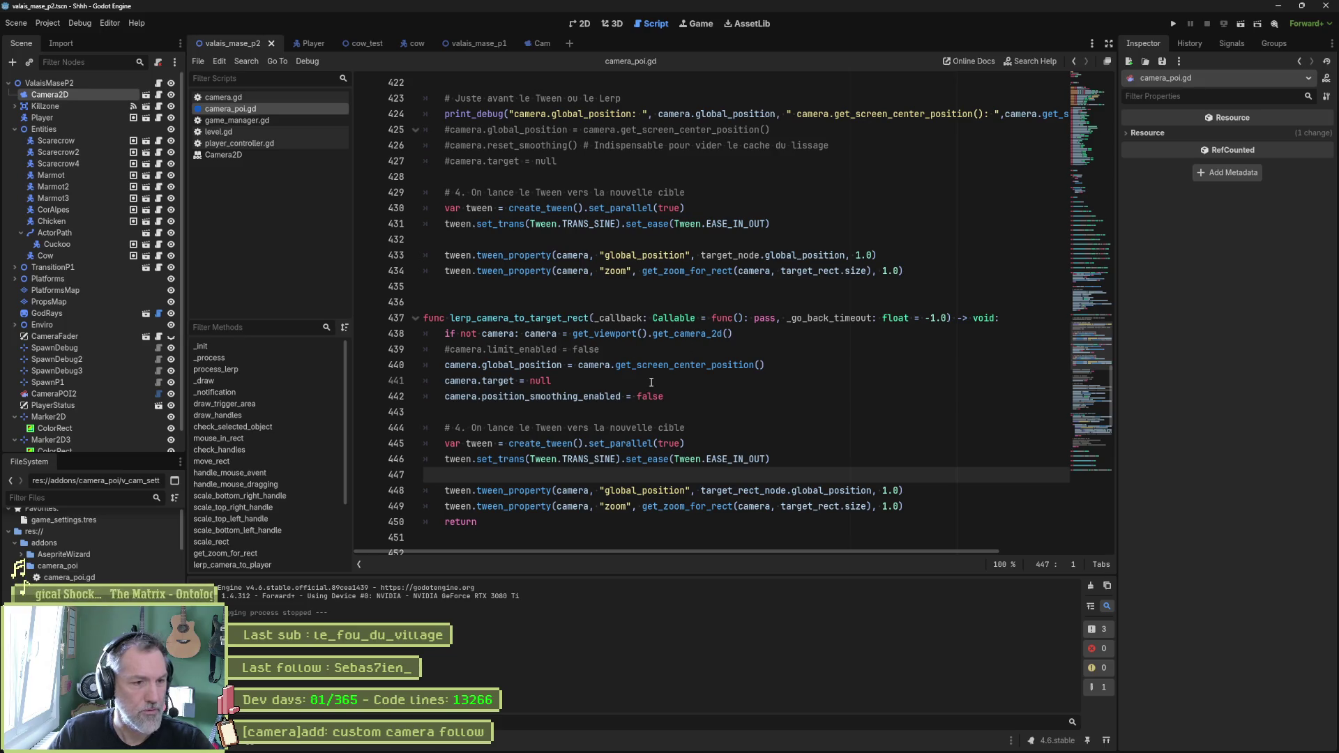
Step: Scroll up to lerp_camera_to_player and select its old body
{"action": "scroll", "coordinate": [663, 395], "scroll_direction": "up", "scroll_amount": 3}
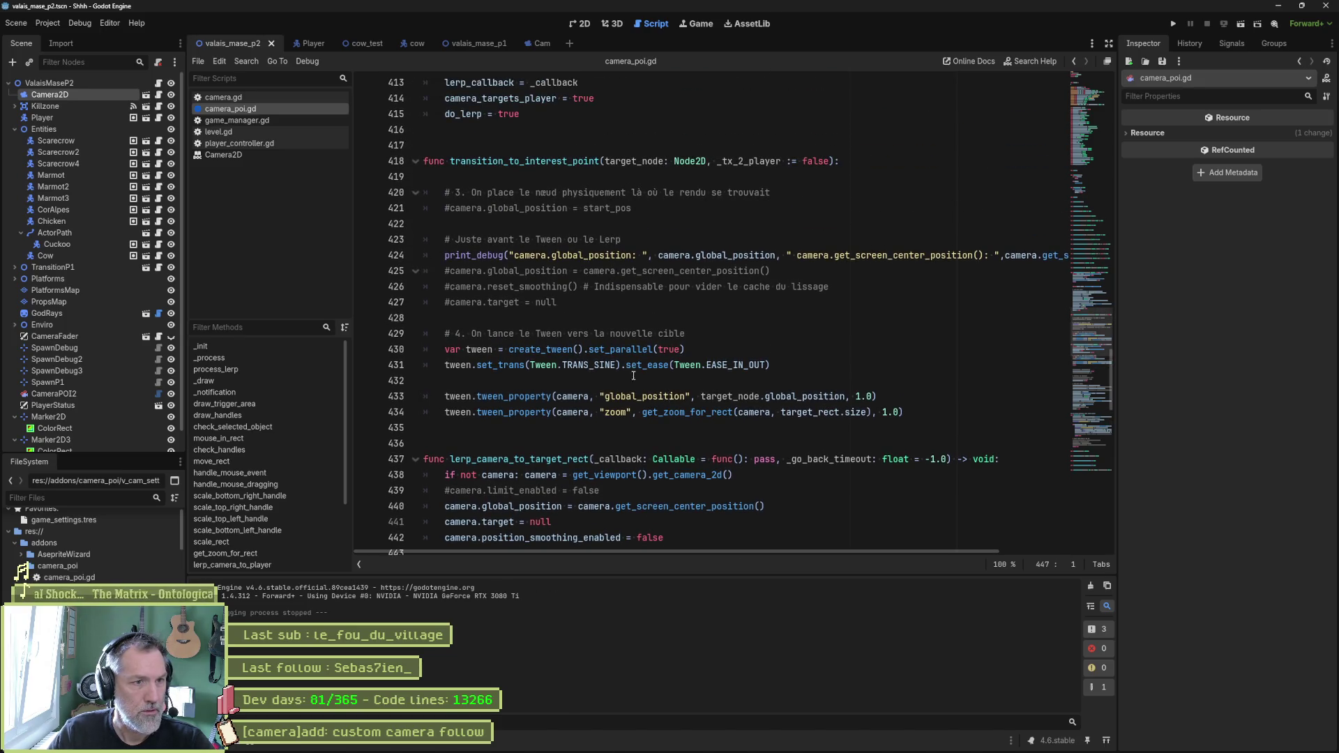
{"action": "scroll", "coordinate": [627, 375], "scroll_direction": "up", "scroll_amount": 5}
{"action": "scroll", "coordinate": [621, 372], "scroll_direction": "up", "scroll_amount": 3}
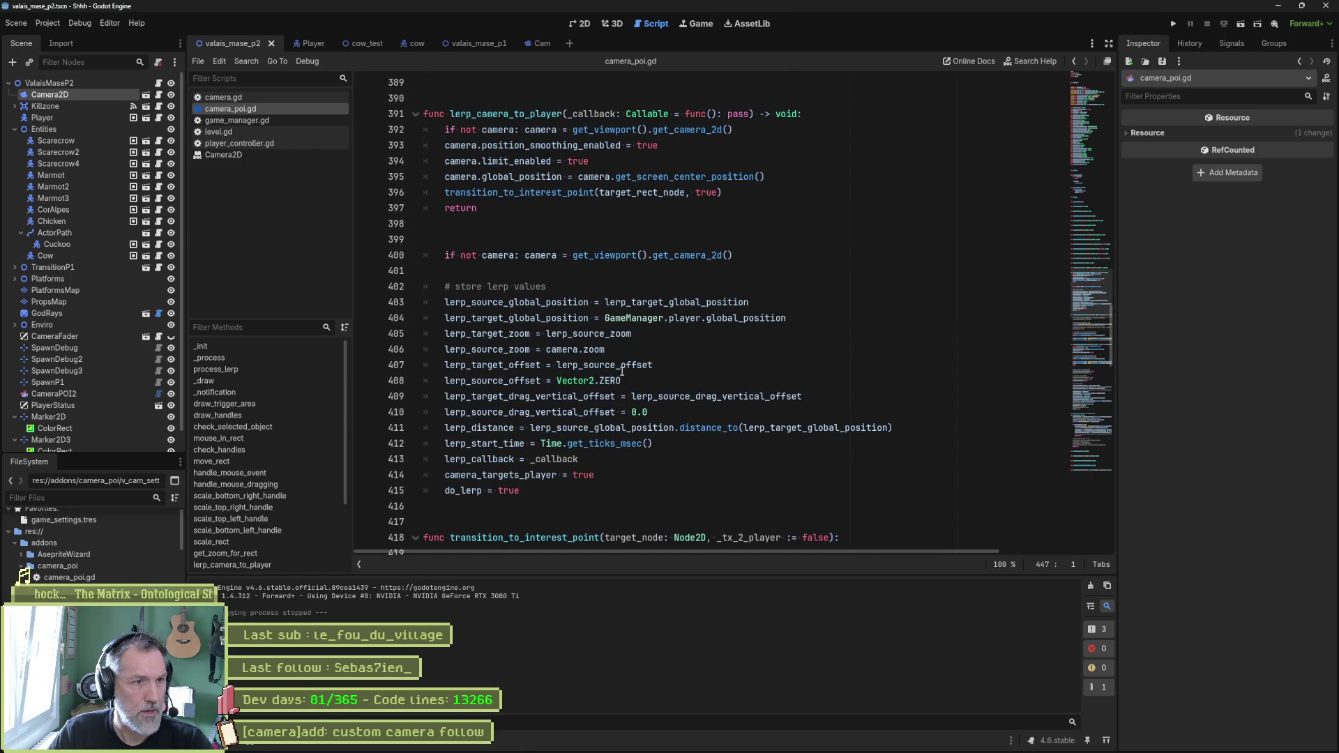
{"action": "mouse_move", "coordinate": [532, 493]}
{"action": "left_mouse_down"}
{"action": "mouse_move", "coordinate": [823, 398]}
{"action": "mouse_move", "coordinate": [854, 118]}
{"action": "left_mouse_up"}
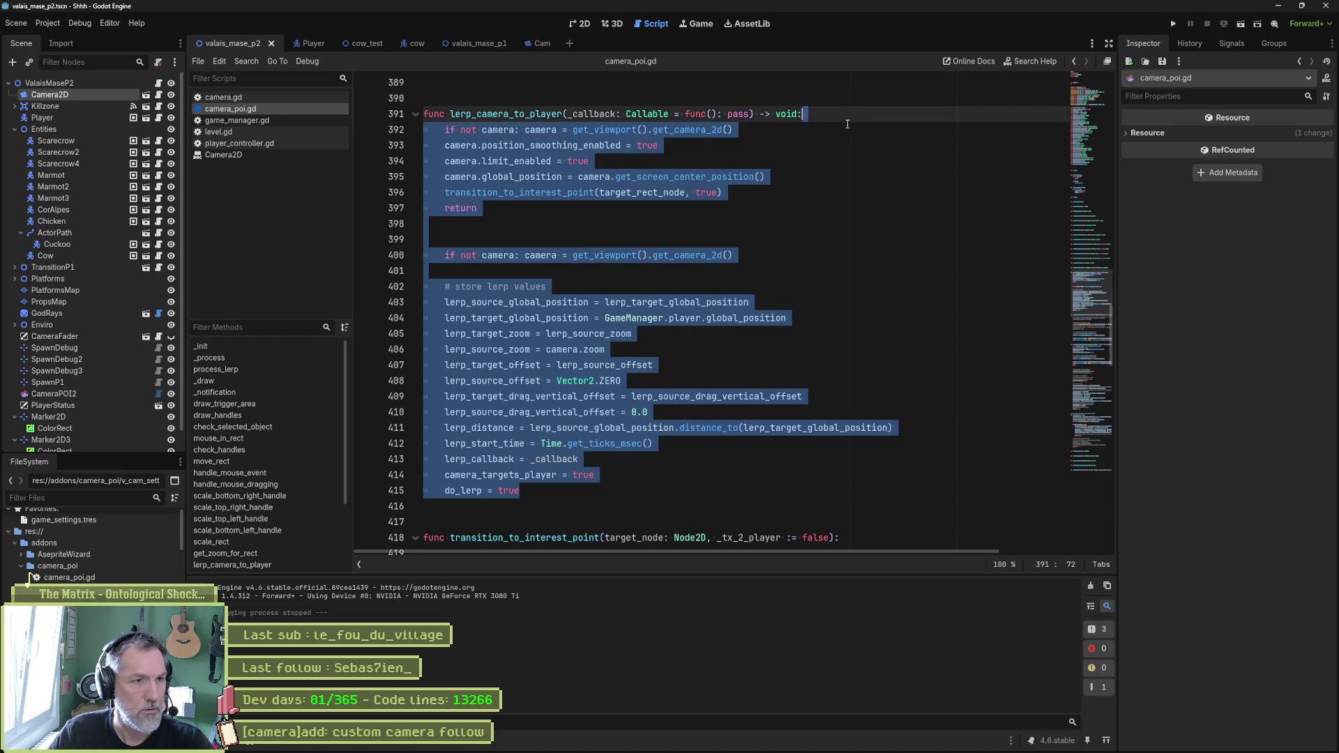
Step: Paste the tween code into lerp_camera_to_player, replace return with _callback.call(), and delete the target and smoothing lines
{"action": "key", "text": "ctrl+v"}
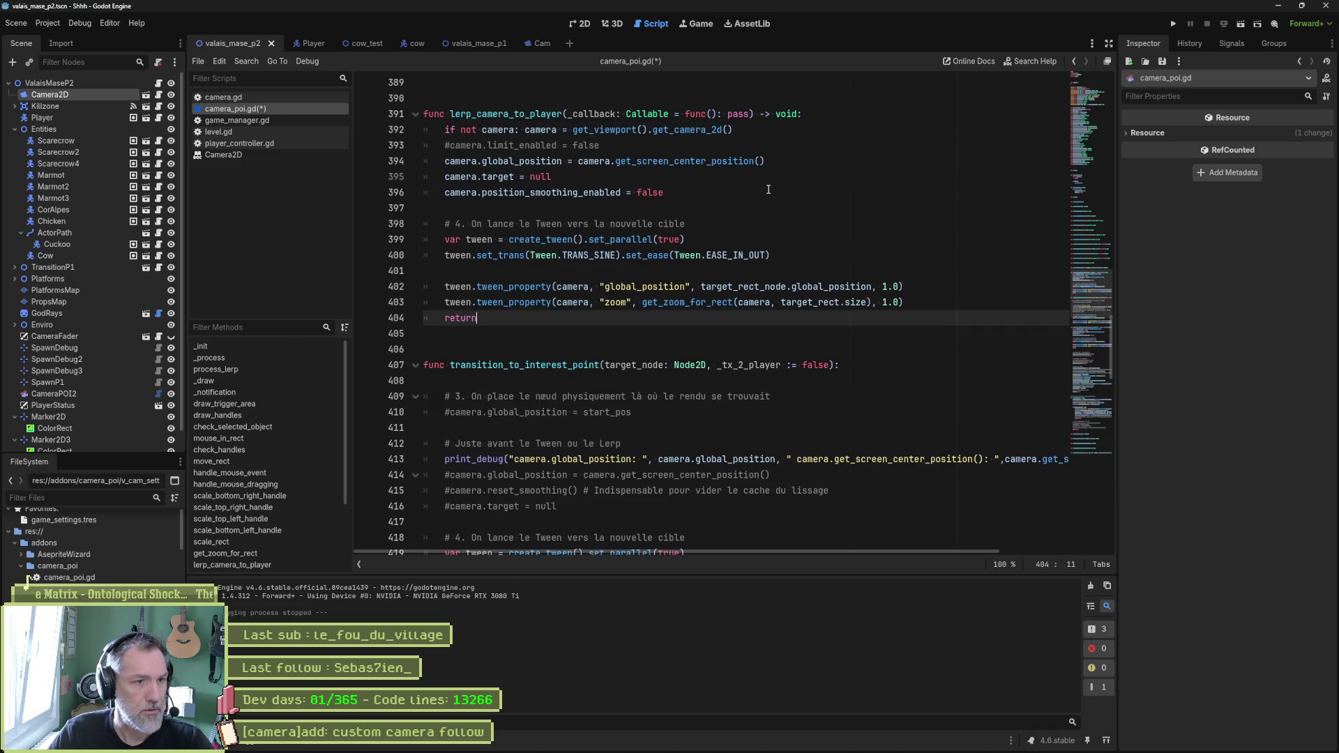
{"action": "key", "text": "shift+Home"}
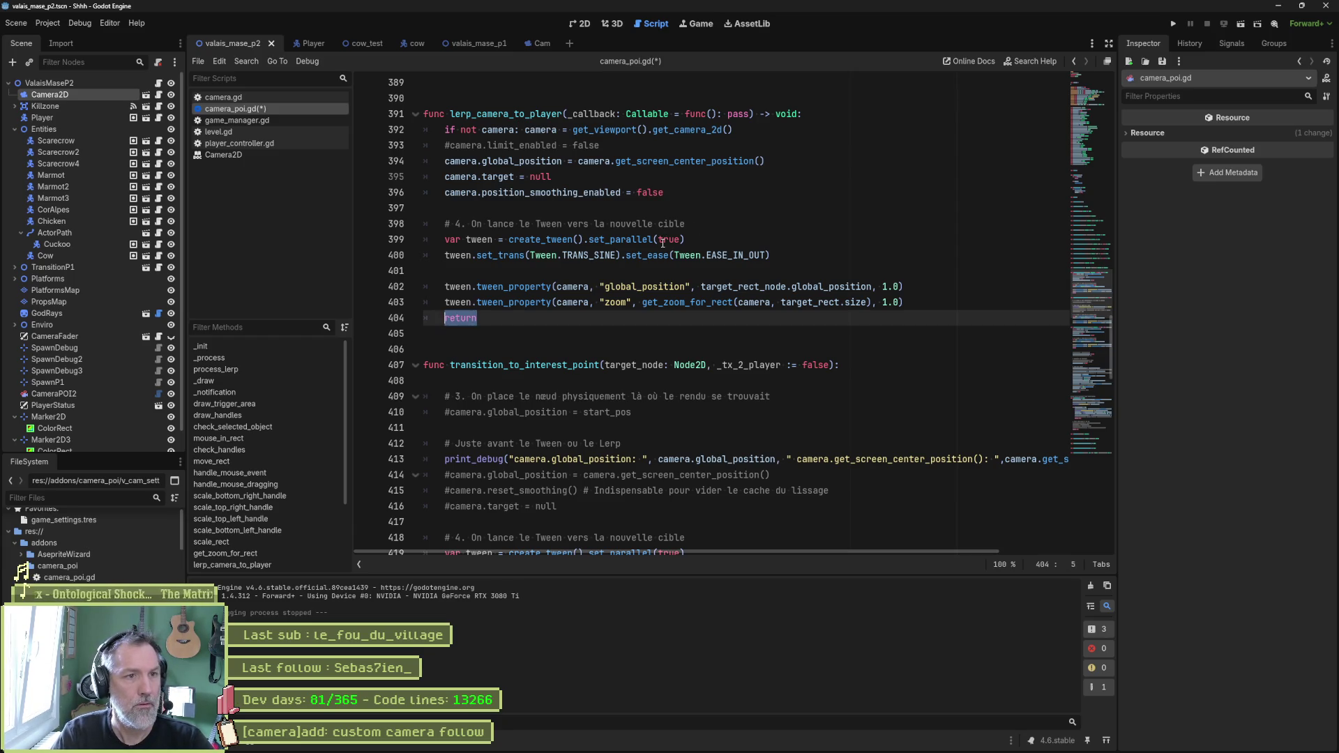
{"action": "type", "text": "_callback.call("}
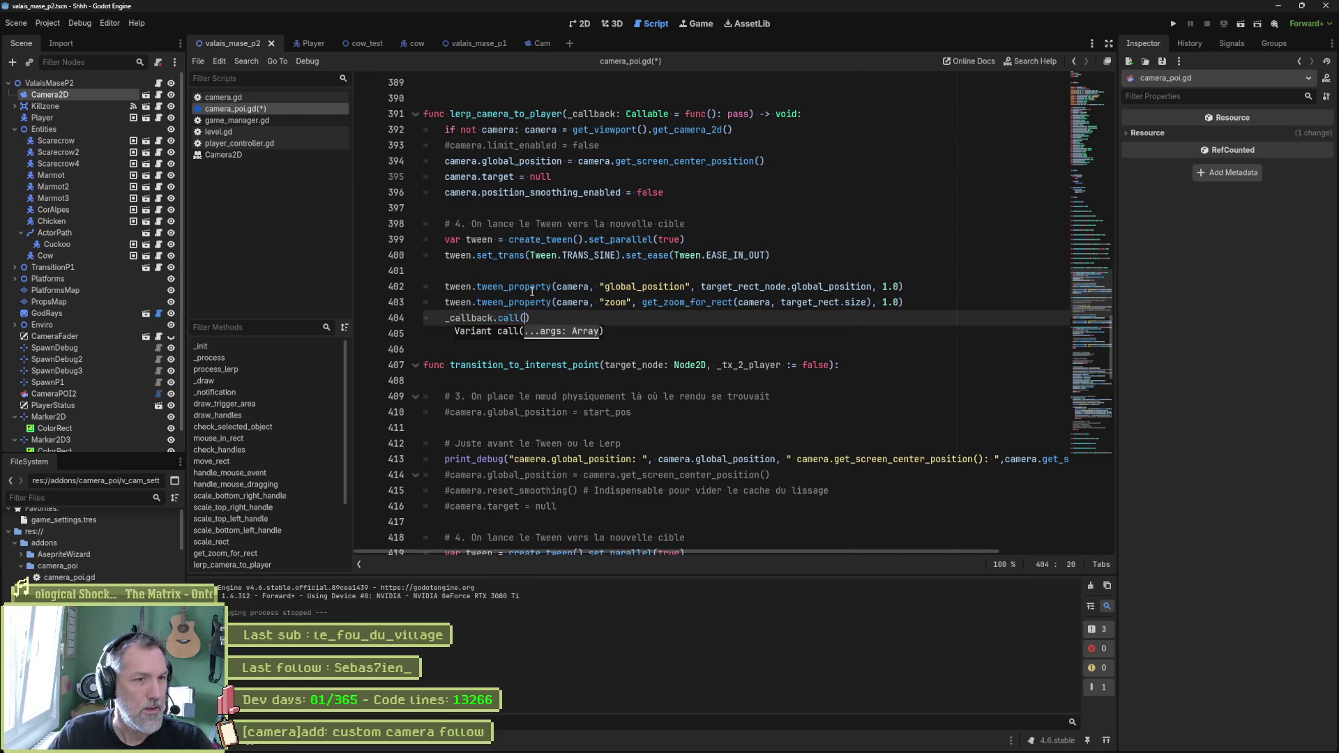
{"action": "left_click", "coordinate": [691, 192]}
{"action": "left_click_drag", "start_coordinate": [691, 192], "coordinate": [798, 165]}
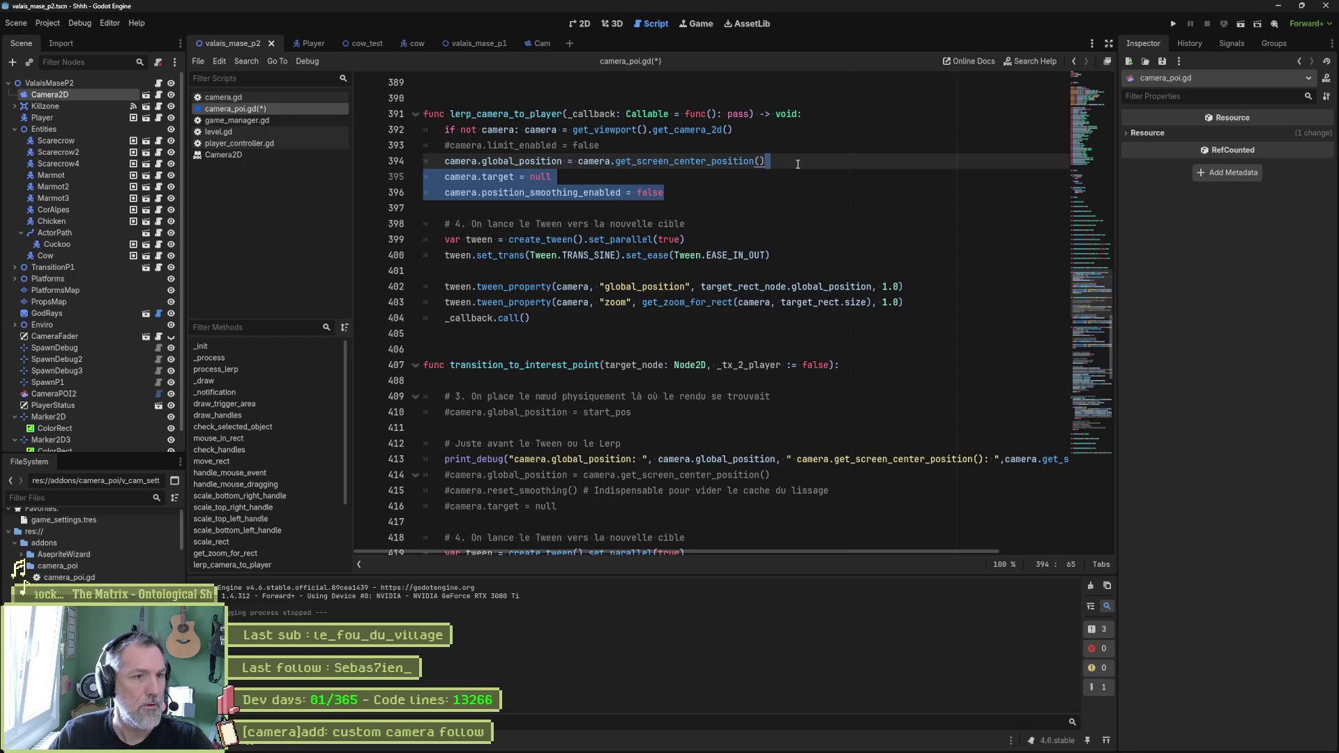
{"action": "key", "text": "BackSpace"}
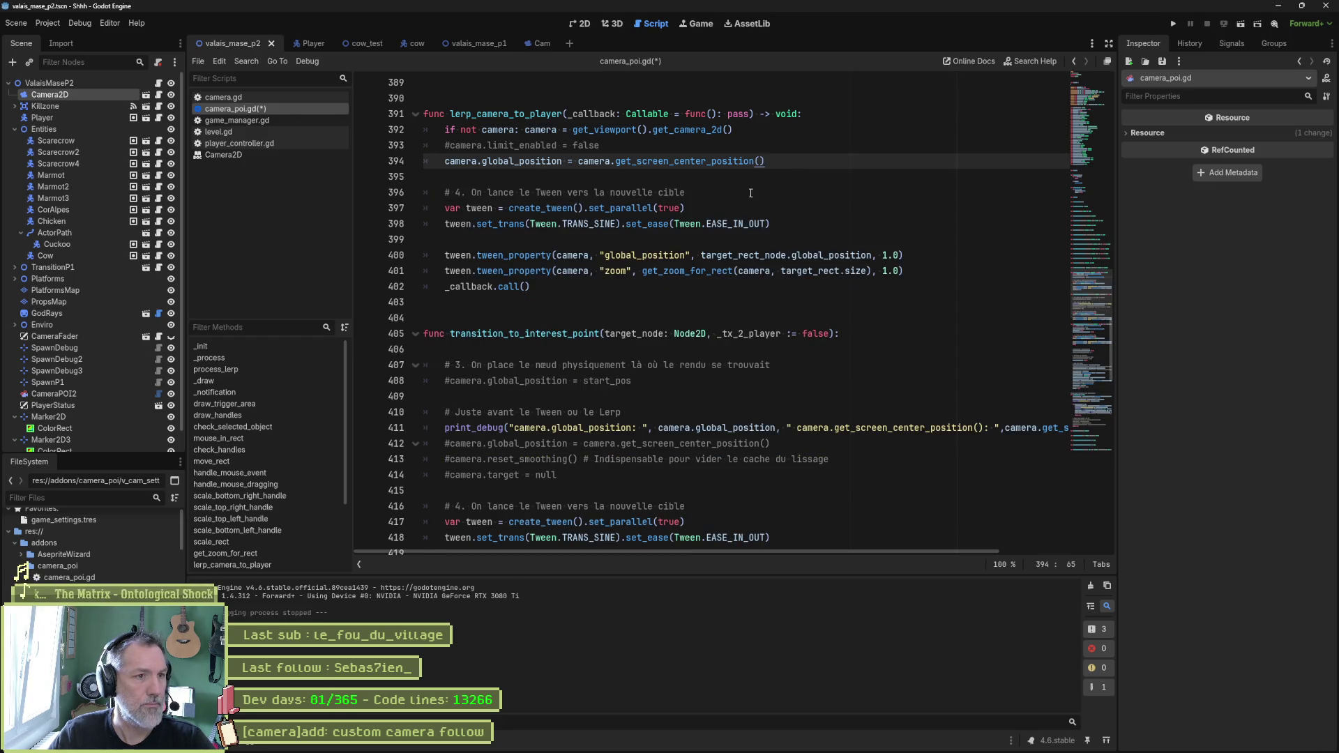
Step: Select the lerp_camera_to_player name and start a project-wide Find in Files search
{"action": "double_click", "coordinate": [526, 114]}
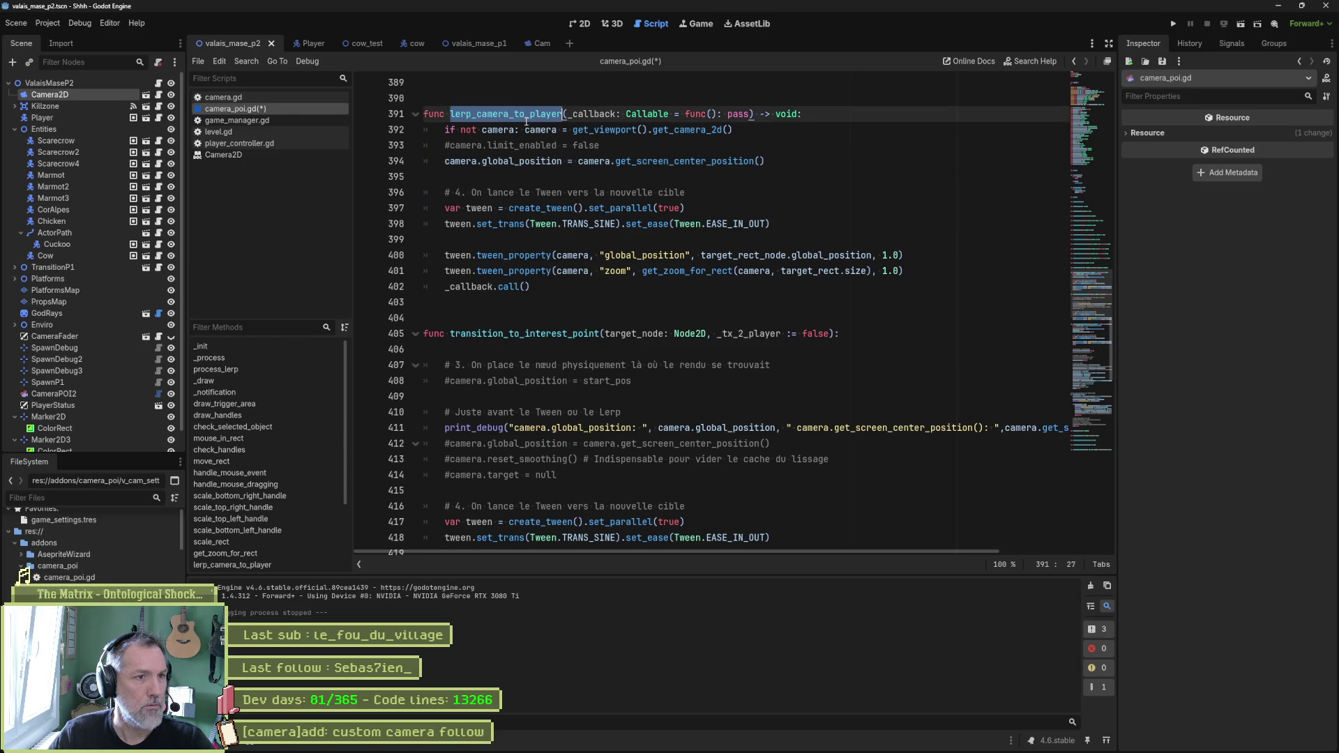
{"action": "scroll", "coordinate": [705, 275], "scroll_direction": "down", "scroll_amount": 3}
{"action": "scroll", "coordinate": [705, 276], "scroll_direction": "down", "scroll_amount": 2}
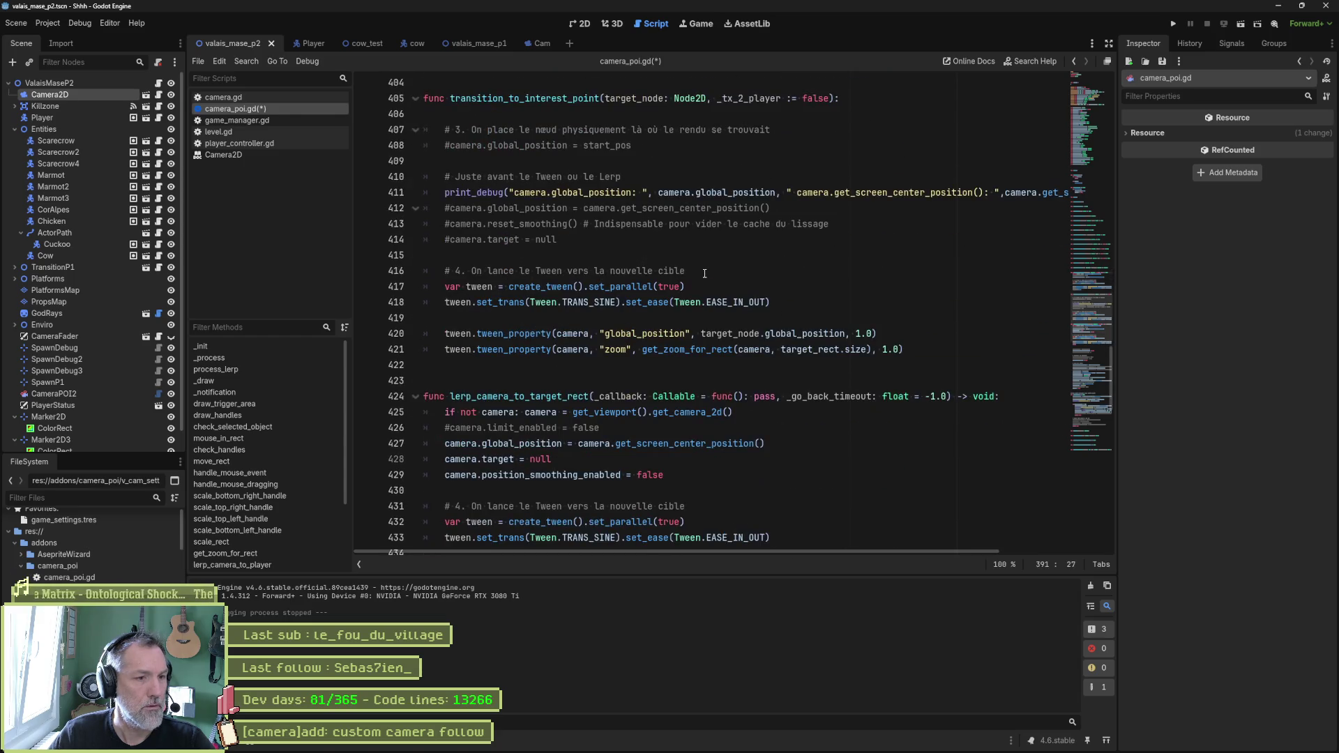
{"action": "scroll", "coordinate": [708, 269], "scroll_direction": "down", "scroll_amount": 6}
{"action": "scroll", "coordinate": [608, 473], "scroll_direction": "up", "scroll_amount": 12}
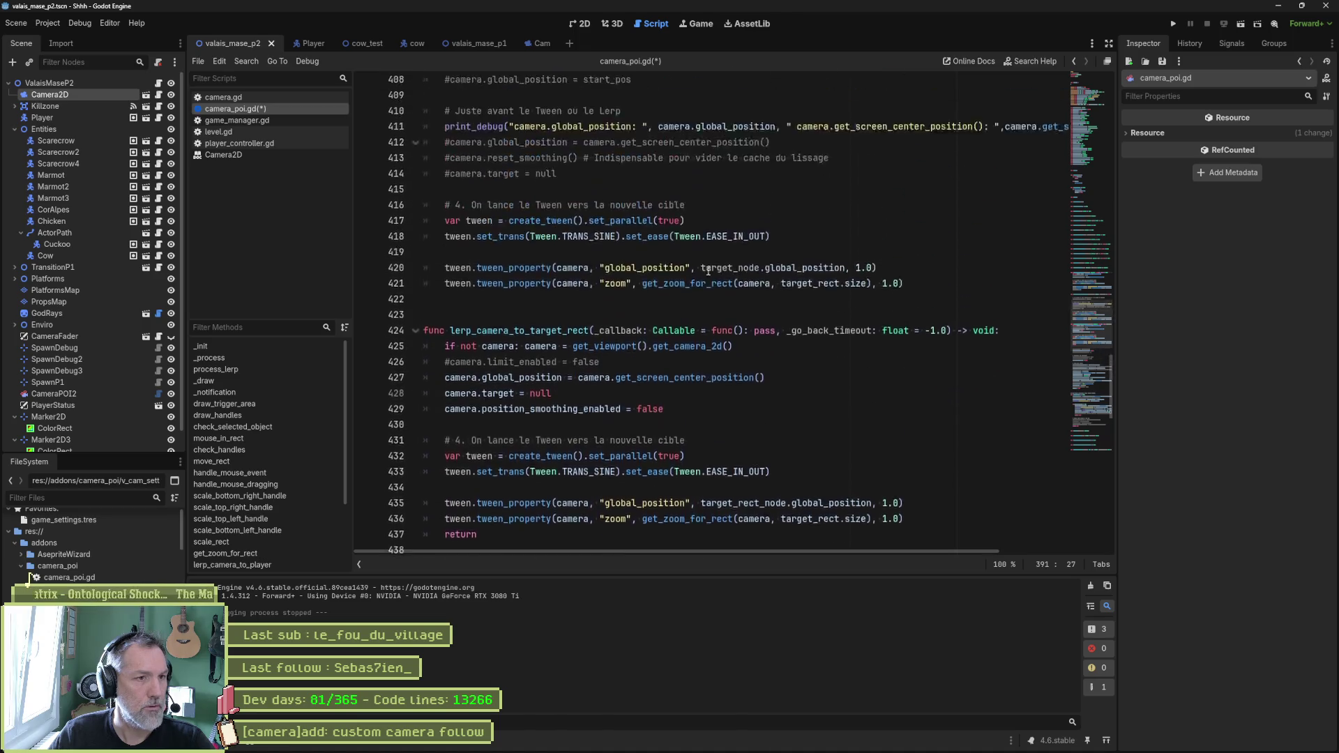
{"action": "key", "text": "ctrl+shift+f"}
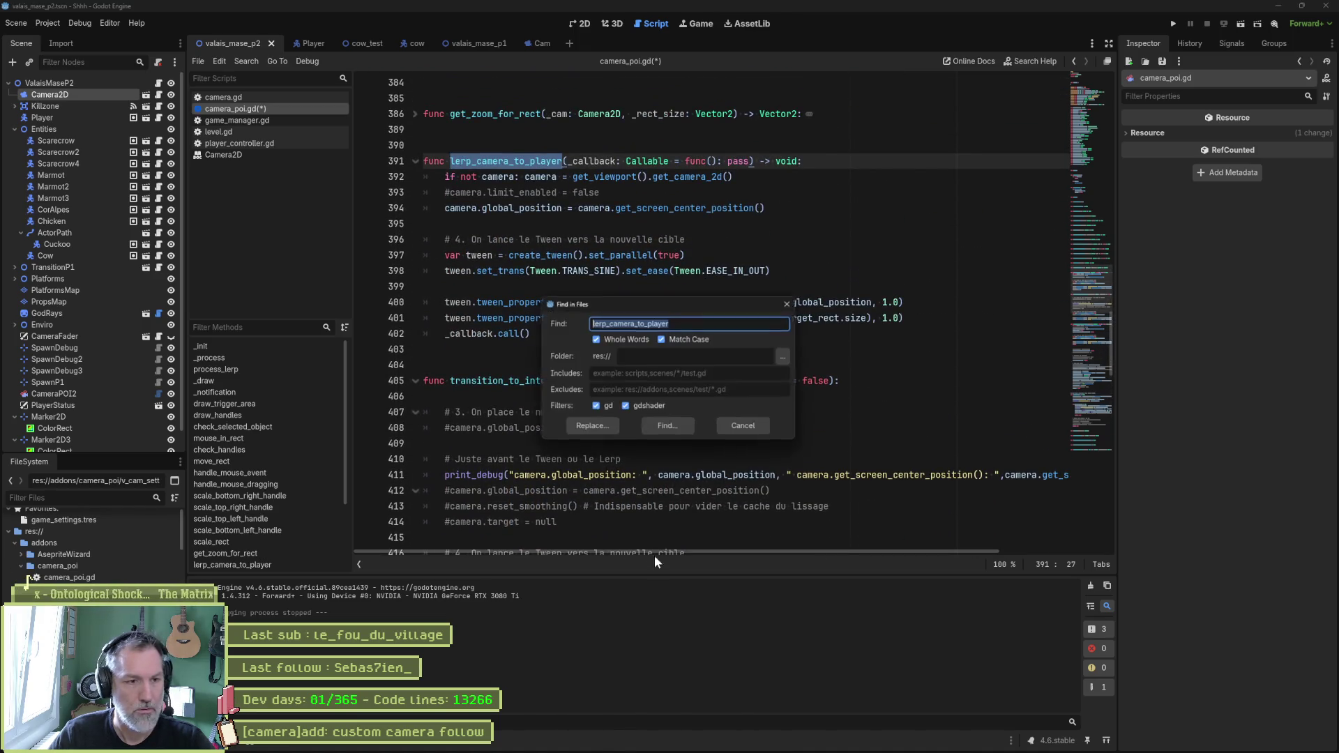
Step: Search the project for lerp_camera_to_player and open its call in on_body_entered
{"action": "key", "text": "Return"}
{"action": "left_click", "coordinate": [480, 617]}
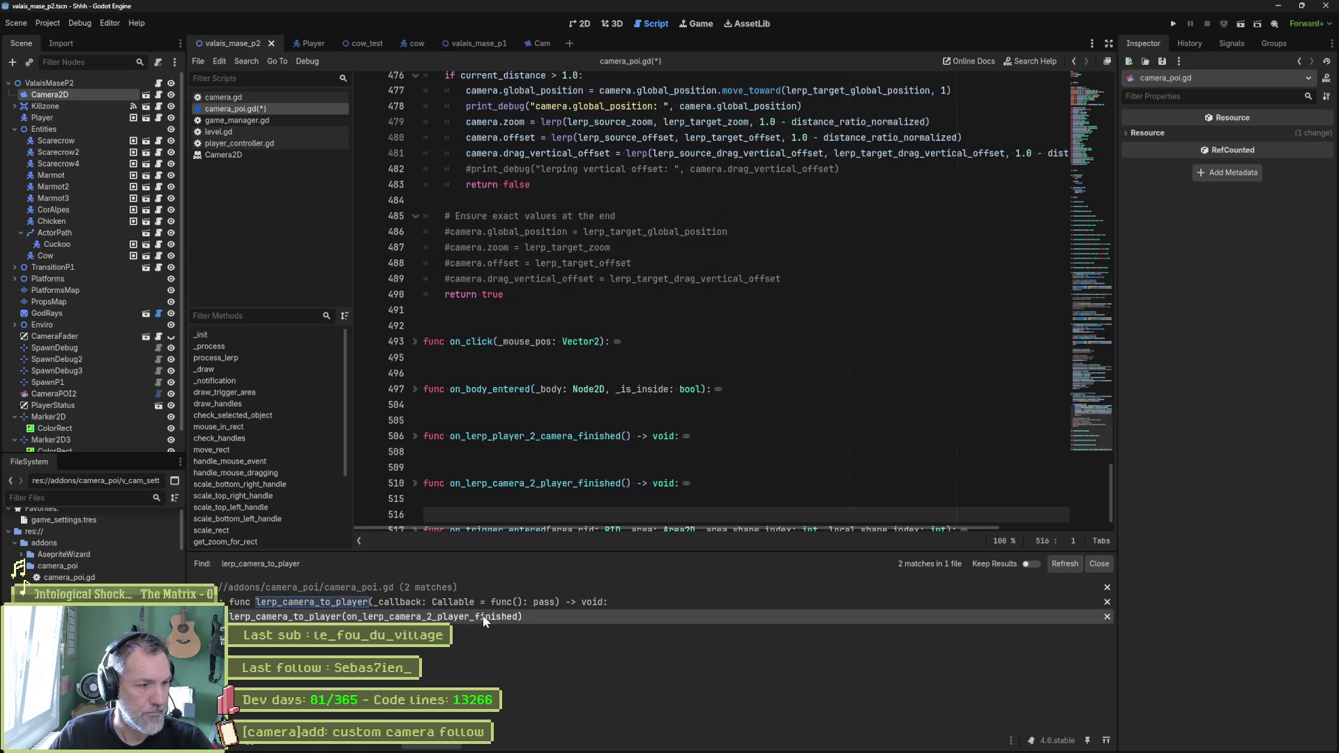
{"action": "scroll", "coordinate": [696, 383], "scroll_direction": "down", "scroll_amount": 1}
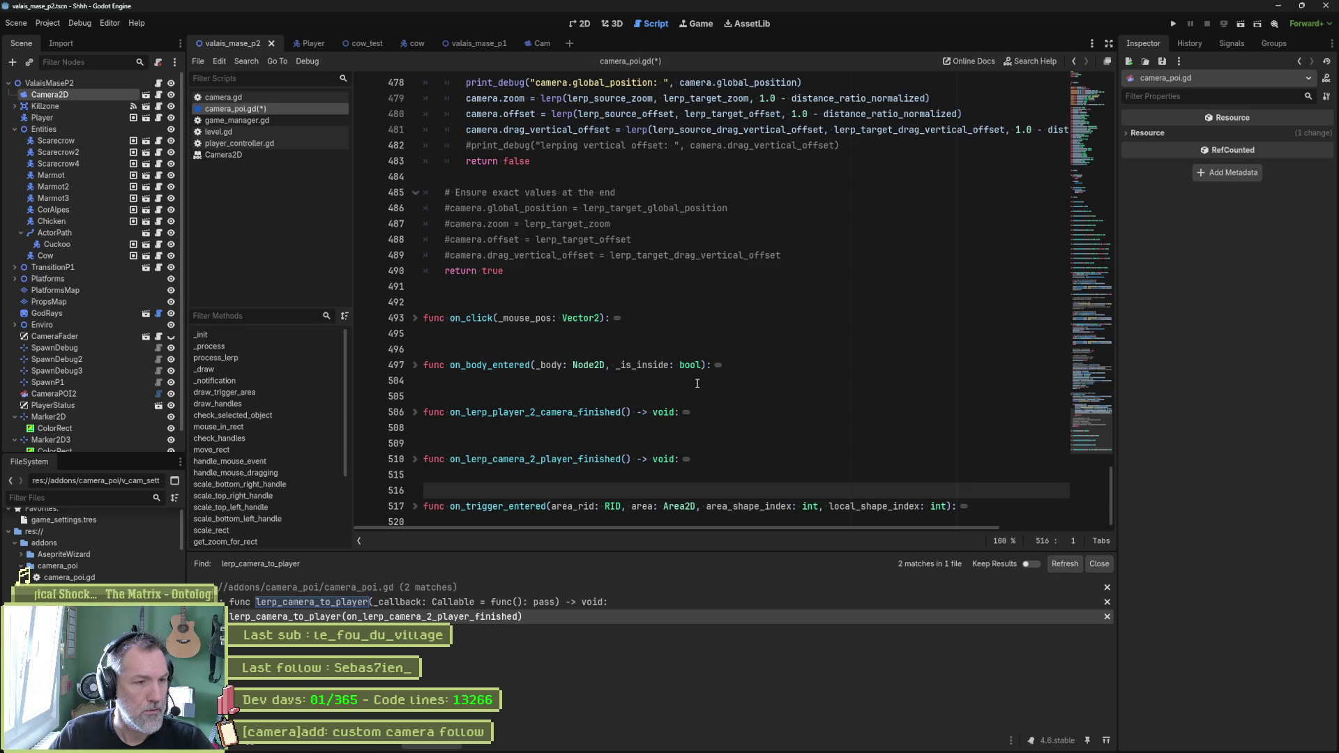
{"action": "left_click", "coordinate": [415, 365]}
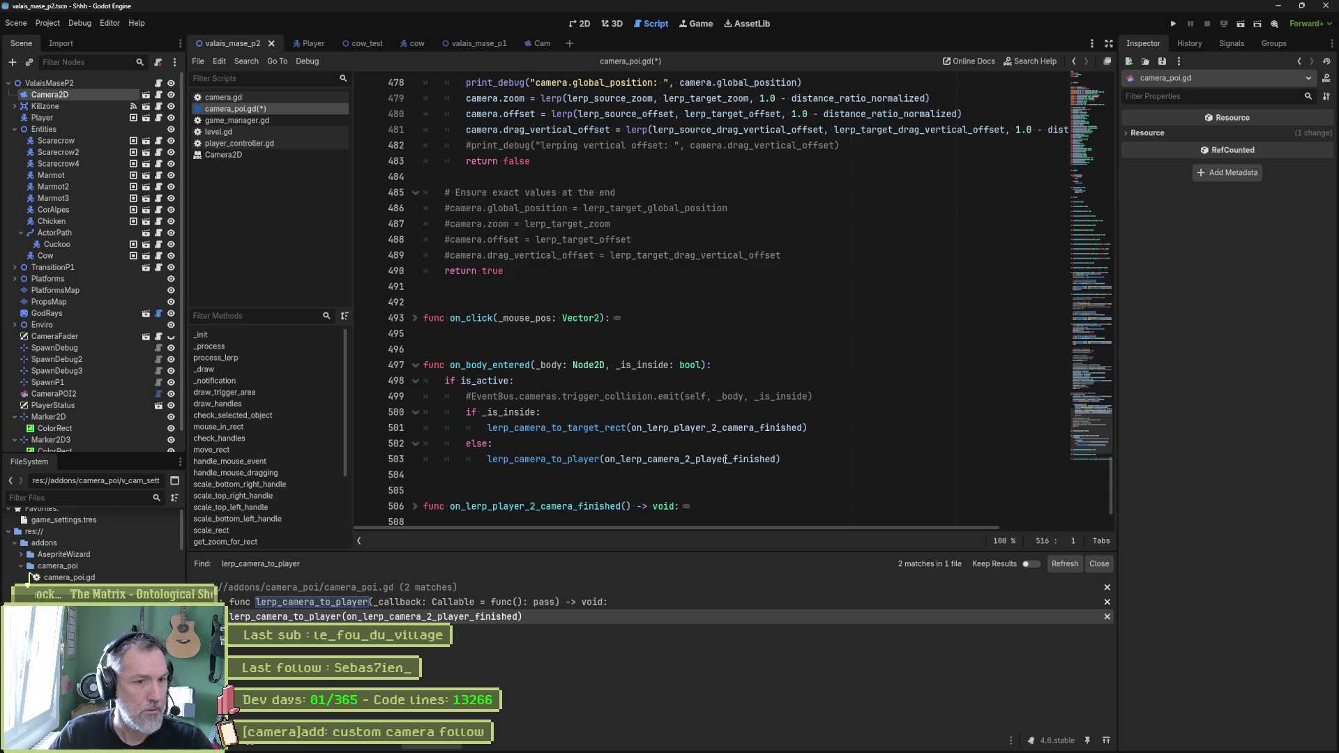
Step: Jump to on_lerp_camera_2_player_finished and paste camera.target = null and smoothing-off lines at its start
{"action": "left_click", "coordinate": [597, 462], "text": "ctrl"}
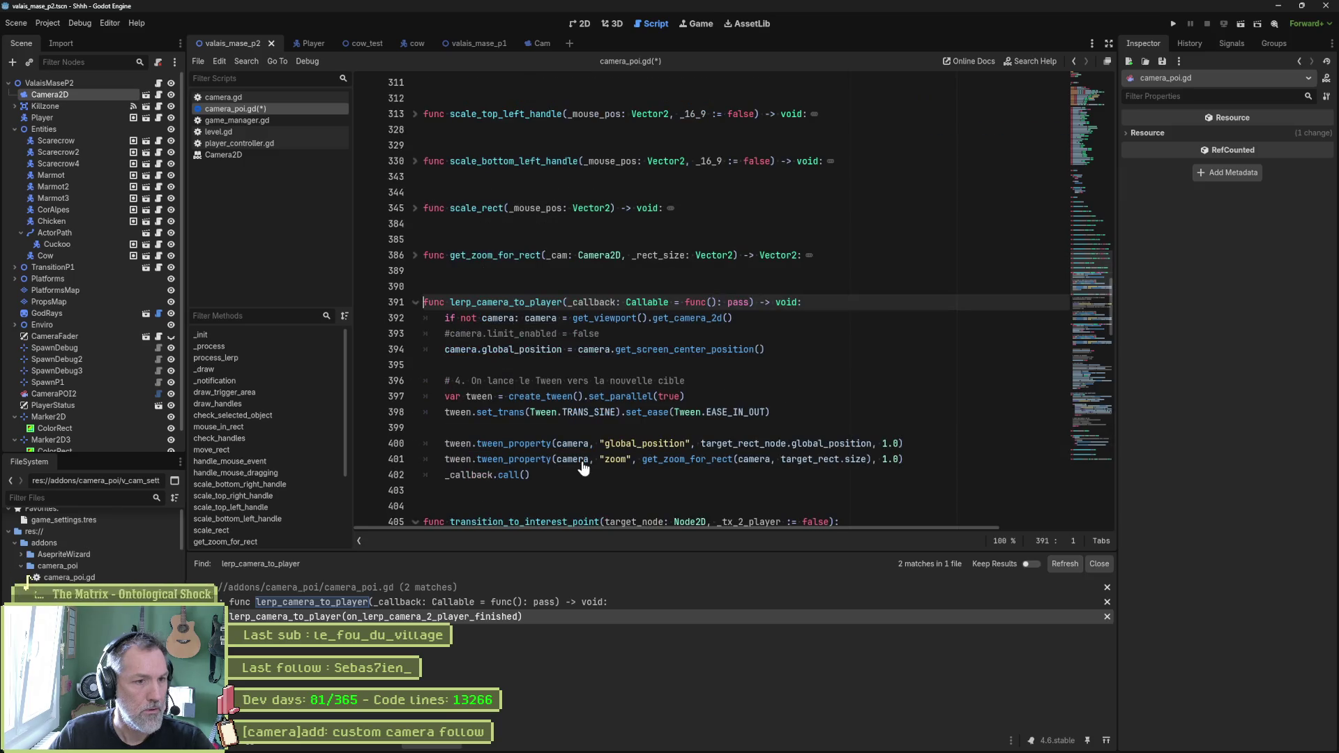
{"action": "key", "text": "alt+Left"}
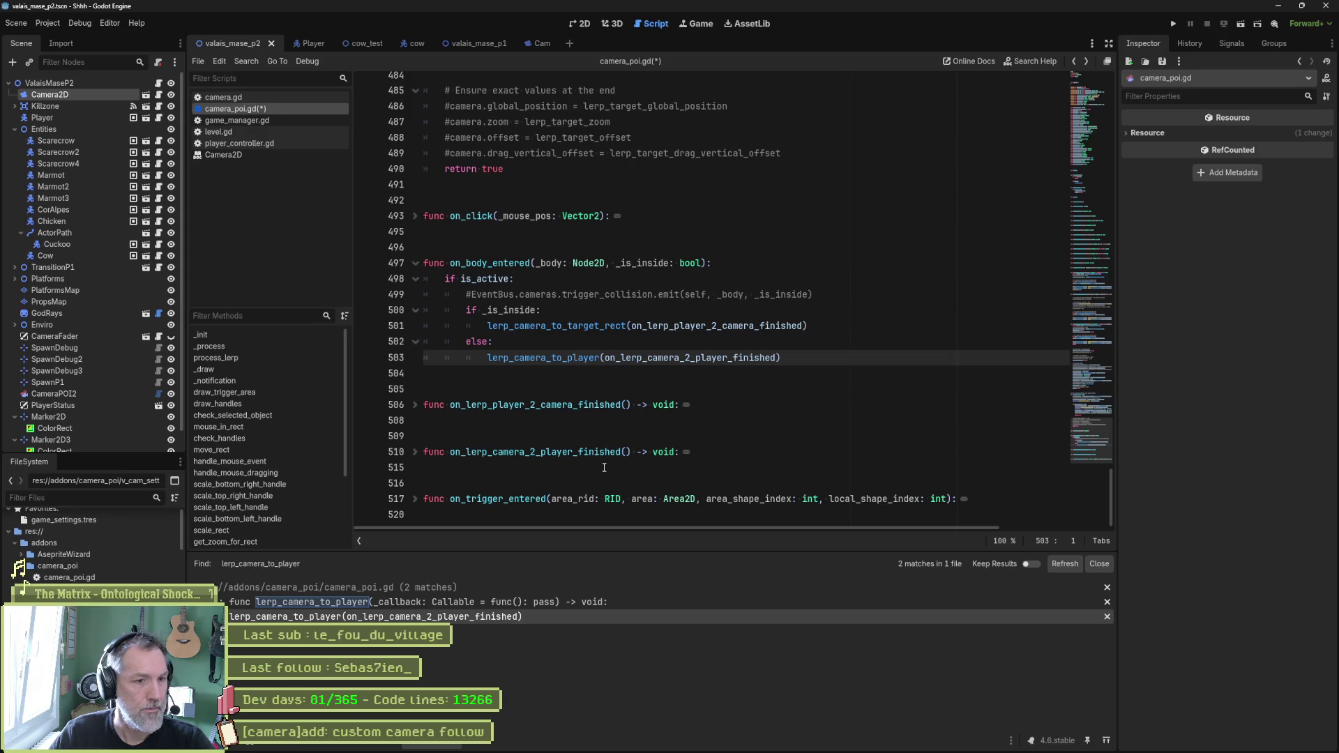
{"action": "left_click", "coordinate": [724, 364], "text": "ctrl"}
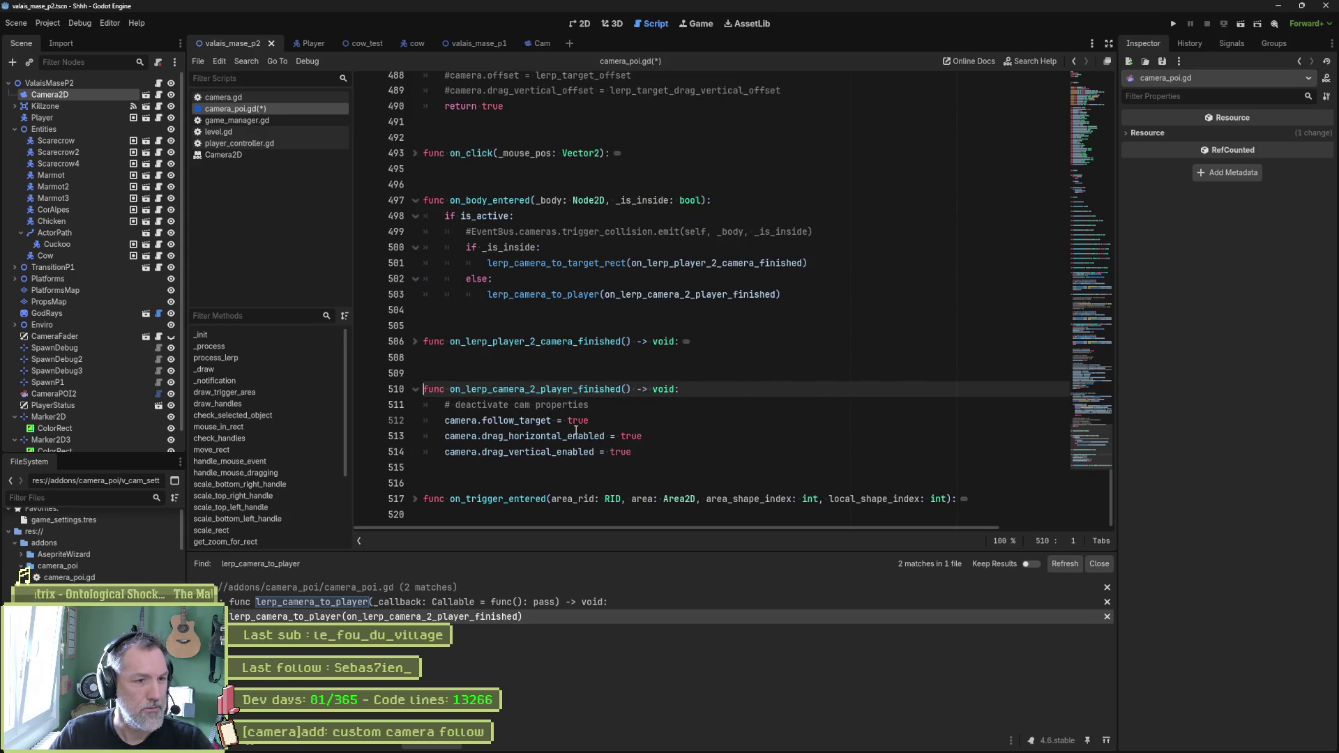
{"action": "type", "text": "camera.target = null \tcamera.position_smoothing_enabled = false"}
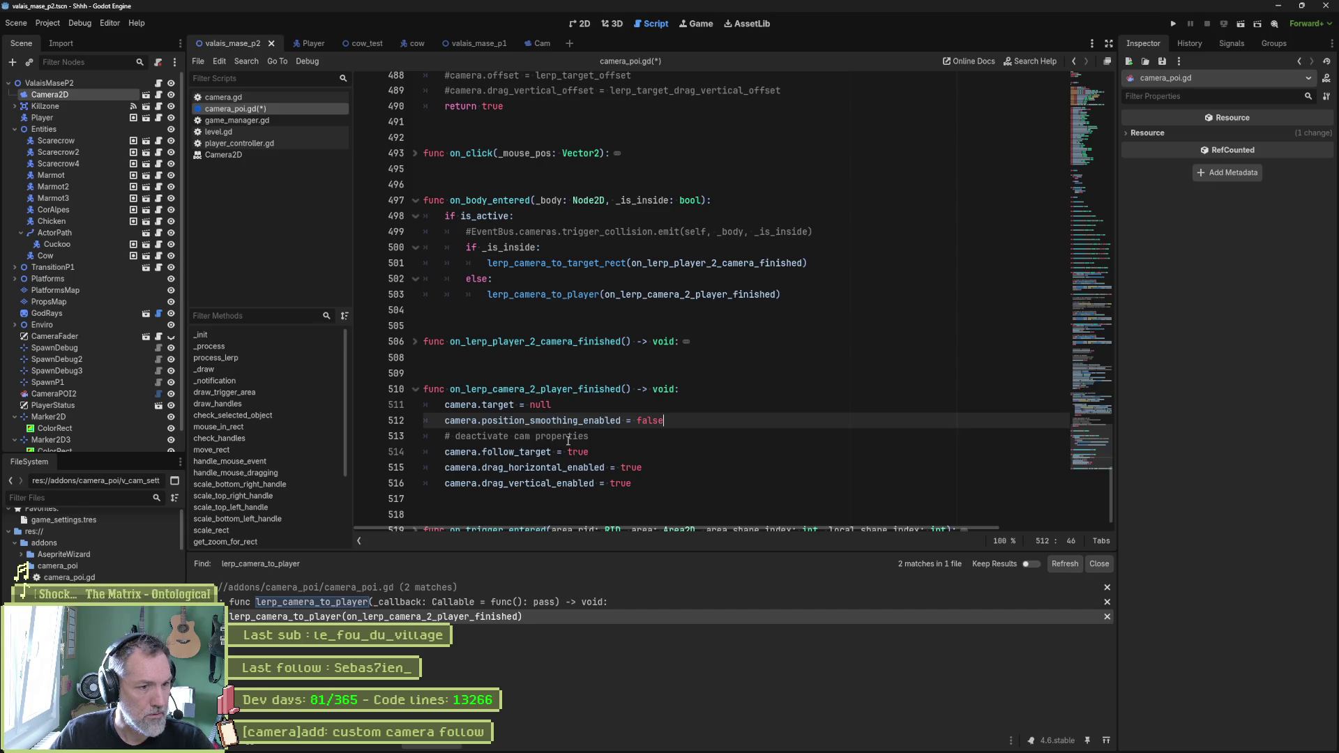
Step: Change camera.target from null to GameManager.player in the callback
{"action": "double_click", "coordinate": [542, 405]}
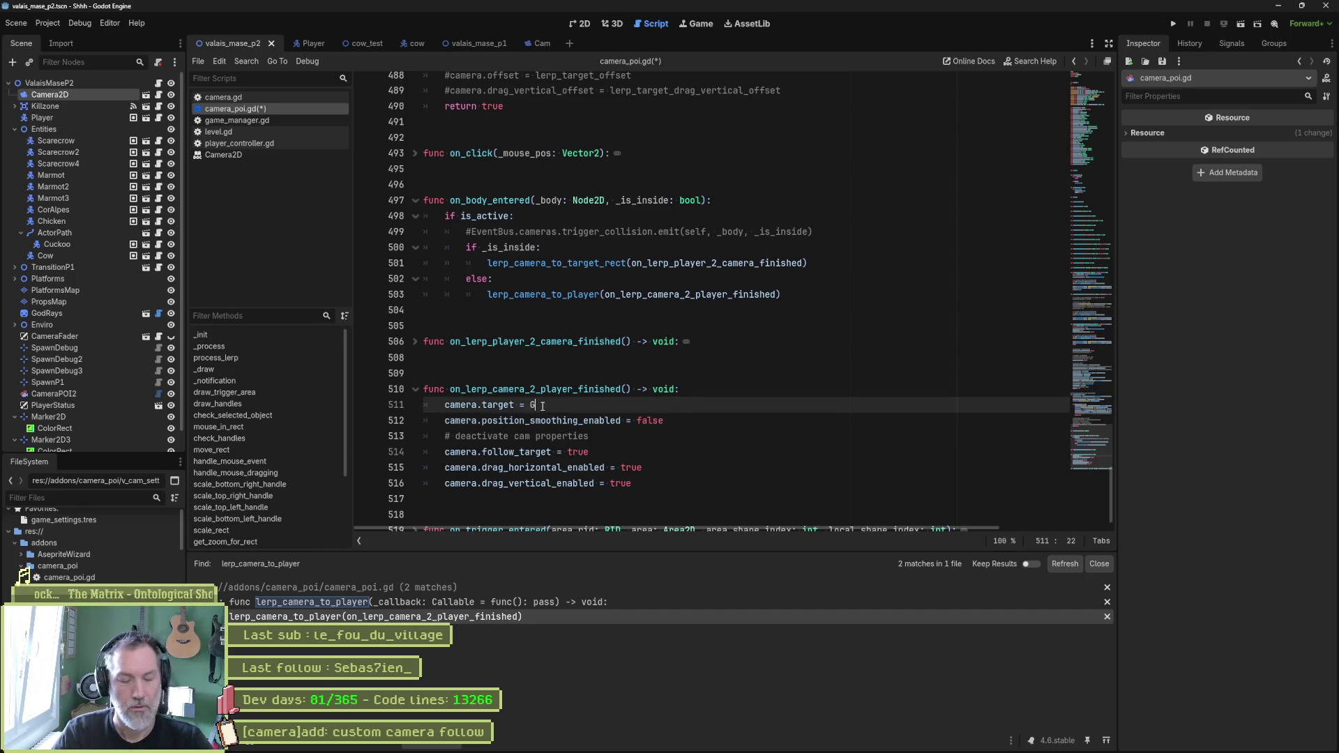
{"action": "type", "text": "Game"}
{"action": "key", "text": "Down"}
{"action": "key", "text": "Return"}
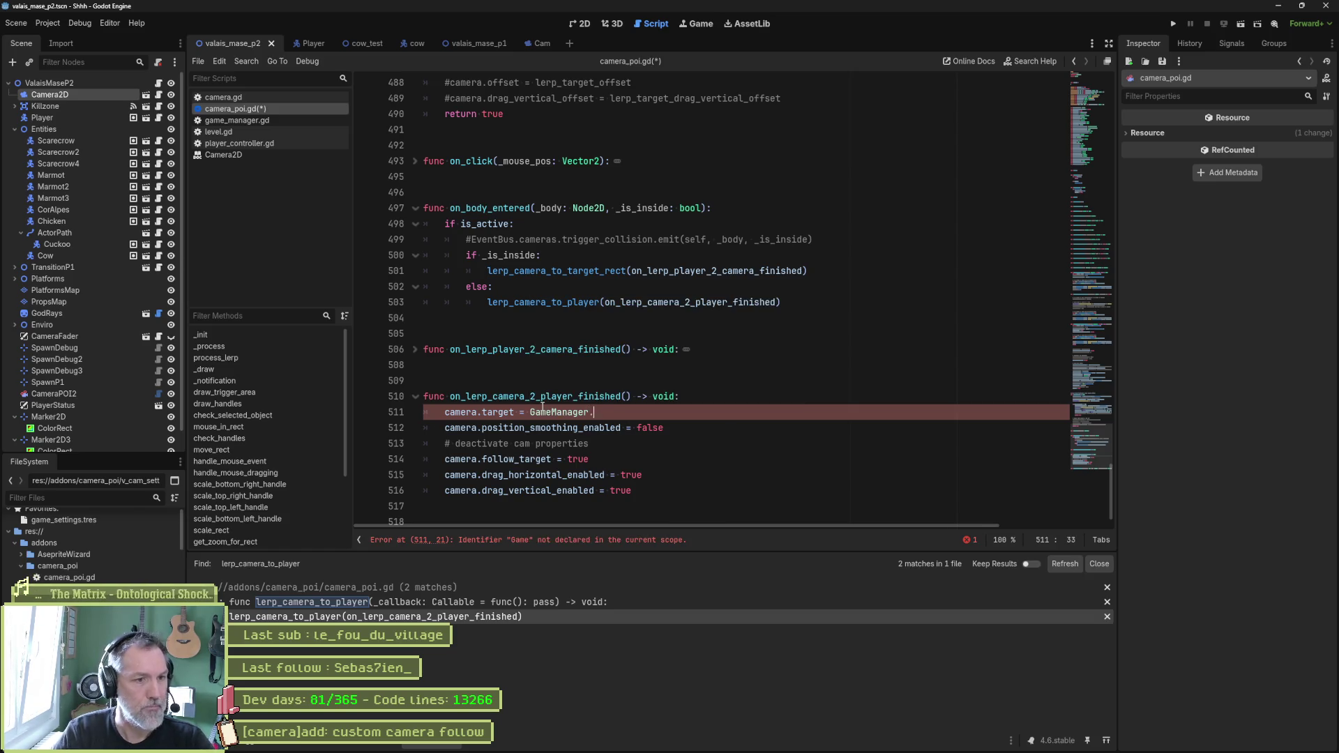
{"action": "type", "text": ".player"}
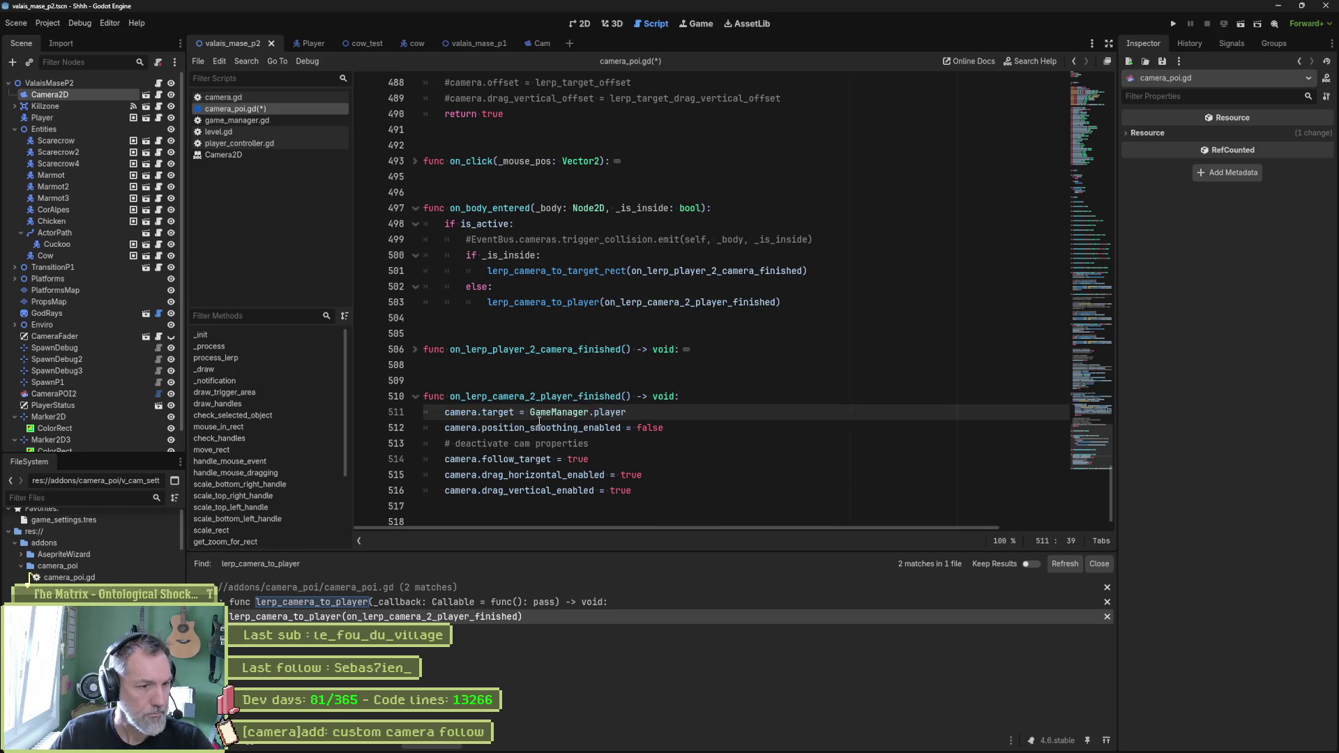
Step: Delete the position smoothing line and deactivate-cam comment, then run the scene with F6
{"action": "left_click", "coordinate": [533, 429]}
{"action": "key", "text": "ctrl+shift+k"}
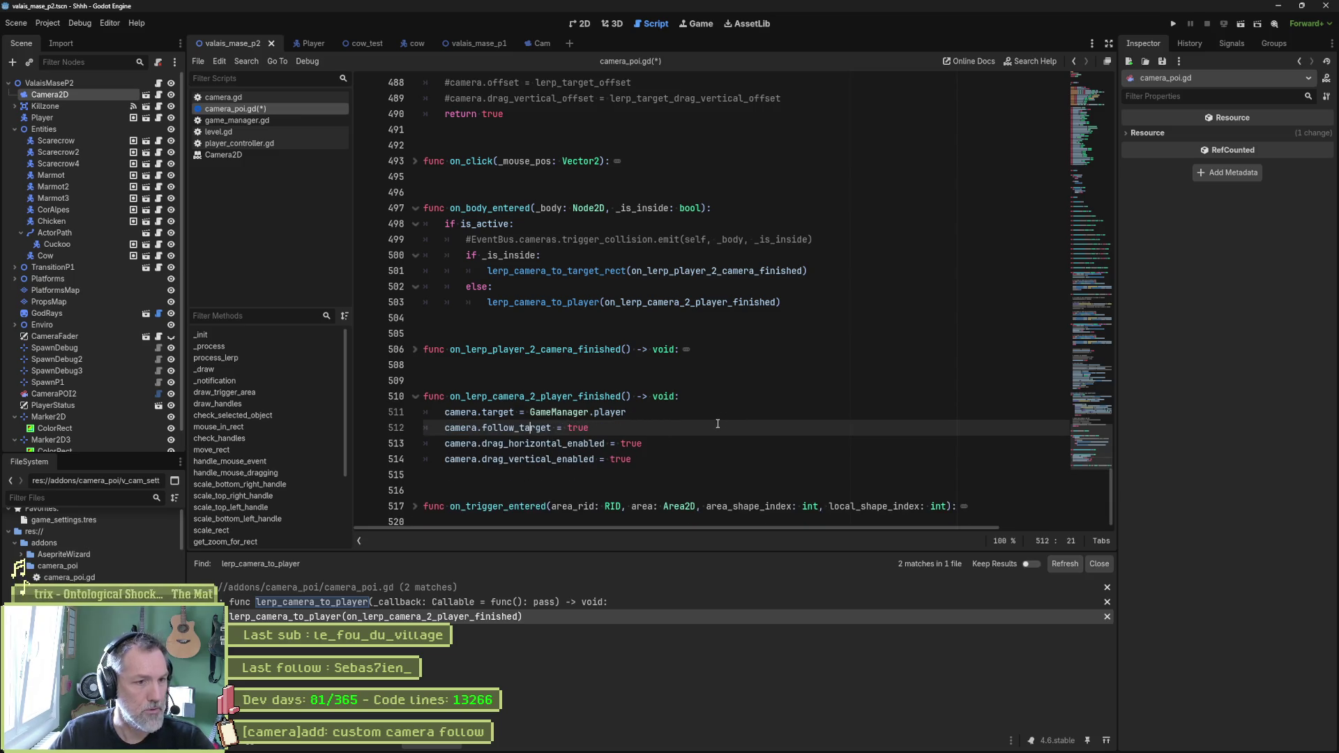
{"action": "key", "text": "ctrl+shift+k"}
{"action": "key", "text": "F6"}
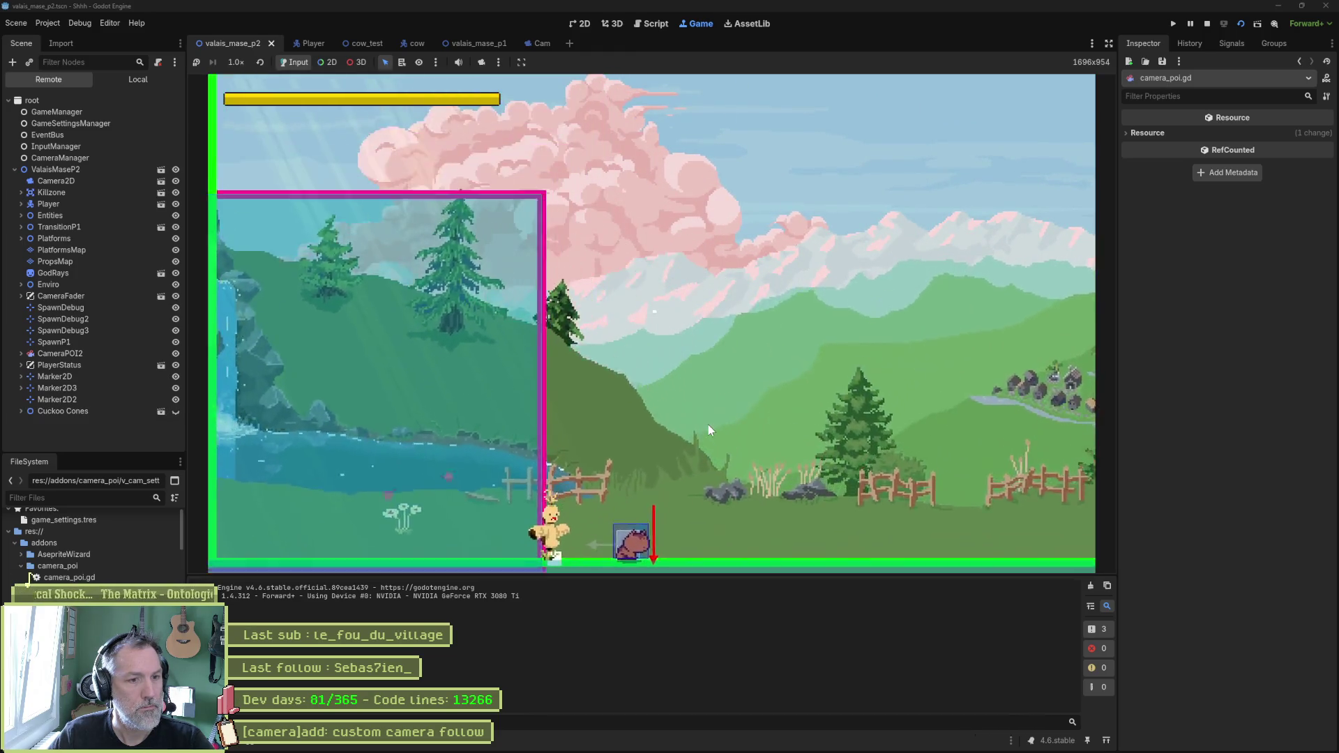
Step: Stop the test run and return to the on_lerp_camera_2_player_finished callback in camera_poi.gd
{"action": "key", "text": "F8"}
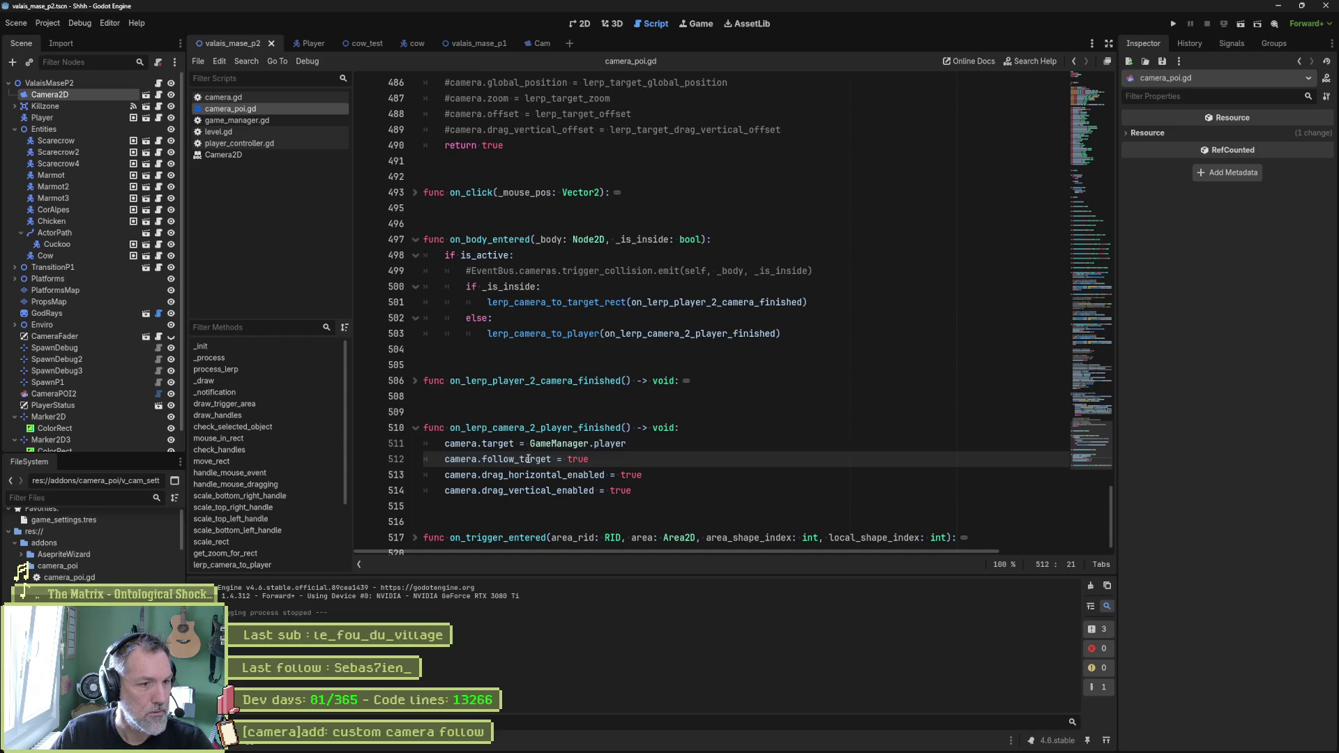
Step: Delete the leftover code after the tween lines in lerp_camera_to_target_rect, plus the stray return line
{"action": "scroll", "coordinate": [539, 383], "scroll_direction": "up", "scroll_amount": 7}
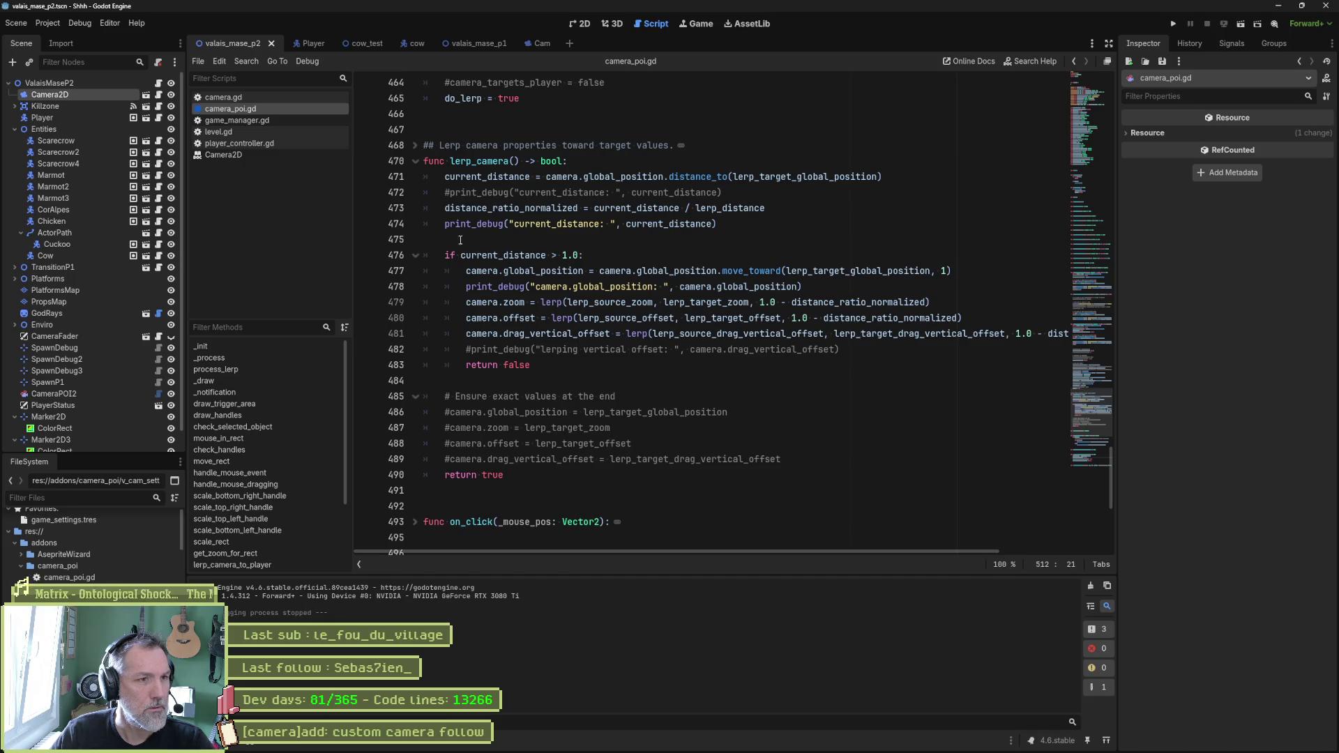
{"action": "left_click", "coordinate": [416, 161]}
{"action": "scroll", "coordinate": [642, 334], "scroll_direction": "up", "scroll_amount": 5}
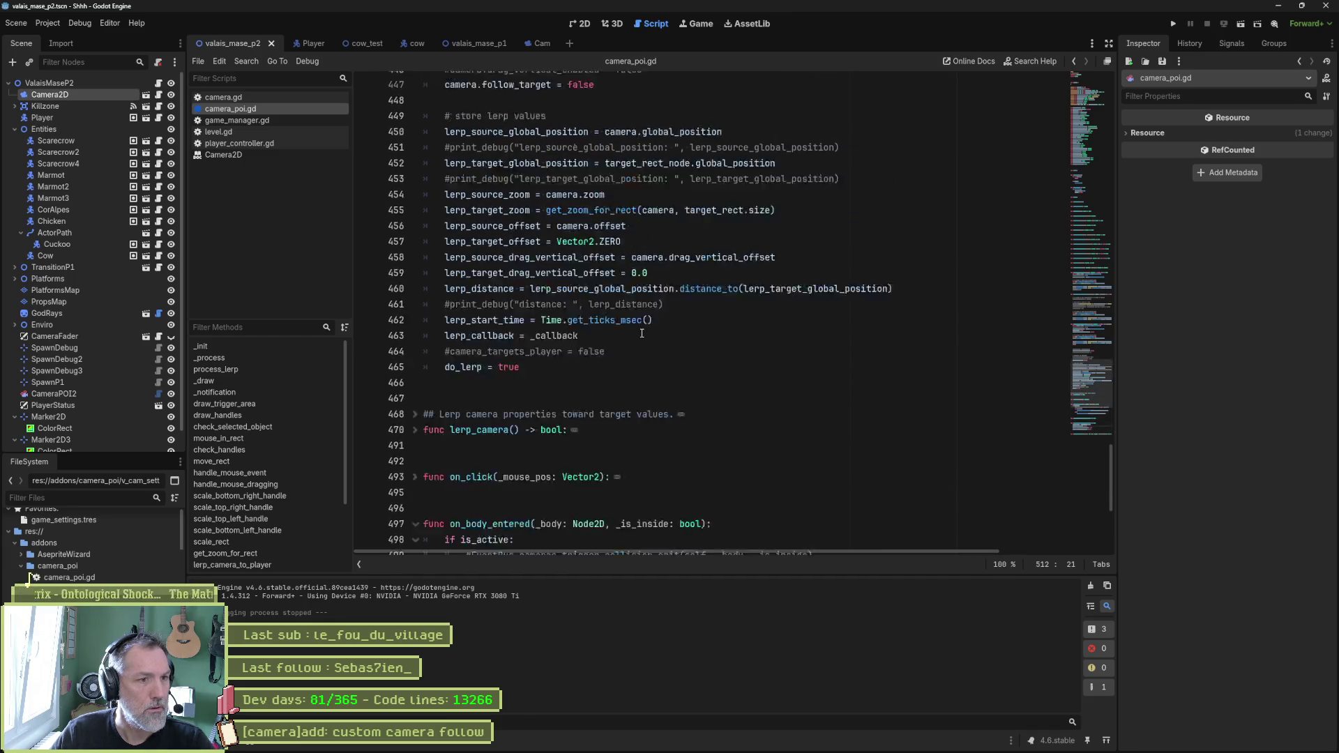
{"action": "scroll", "coordinate": [628, 321], "scroll_direction": "up", "scroll_amount": 4}
{"action": "scroll", "coordinate": [614, 314], "scroll_direction": "down", "scroll_amount": 3}
{"action": "left_click", "coordinate": [558, 425]}
{"action": "scroll", "coordinate": [574, 279], "scroll_direction": "up", "scroll_amount": 3}
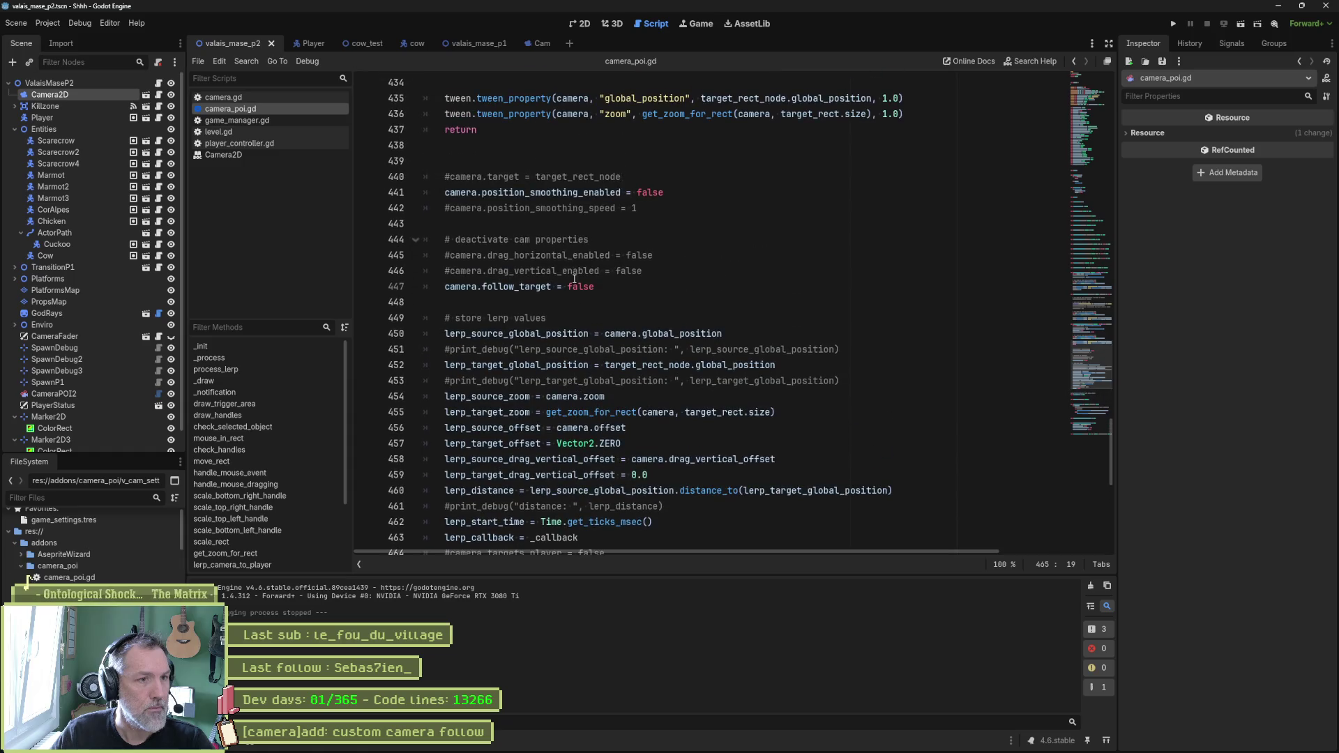
{"action": "left_click", "coordinate": [555, 129], "text": "shift"}
{"action": "key", "text": "Delete"}
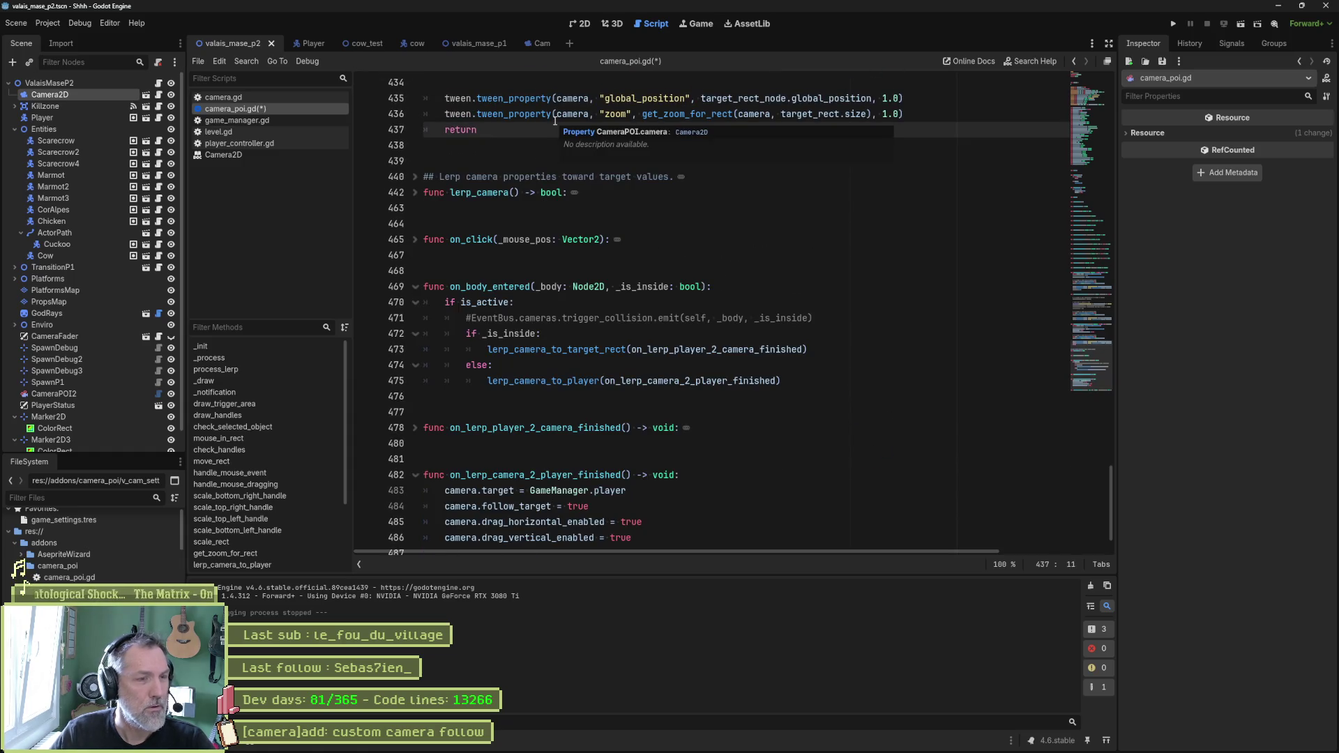
{"action": "key", "text": "BackSpace"}
{"action": "key", "text": "BackSpace"}
{"action": "key", "text": "BackSpace"}
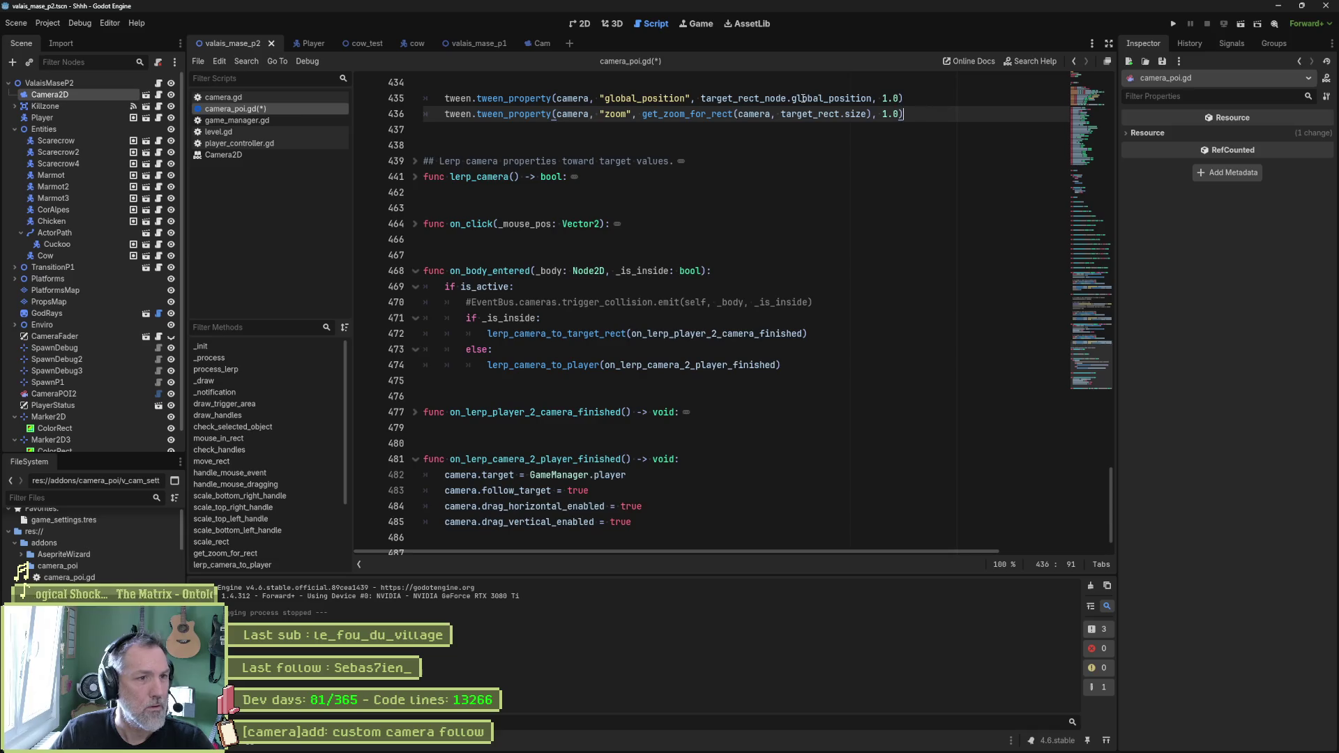
Step: Copy the position-smoothing line to the clipboard
{"action": "scroll", "coordinate": [803, 98], "scroll_direction": "up", "scroll_amount": 4}
{"action": "double_click", "coordinate": [498, 177]}
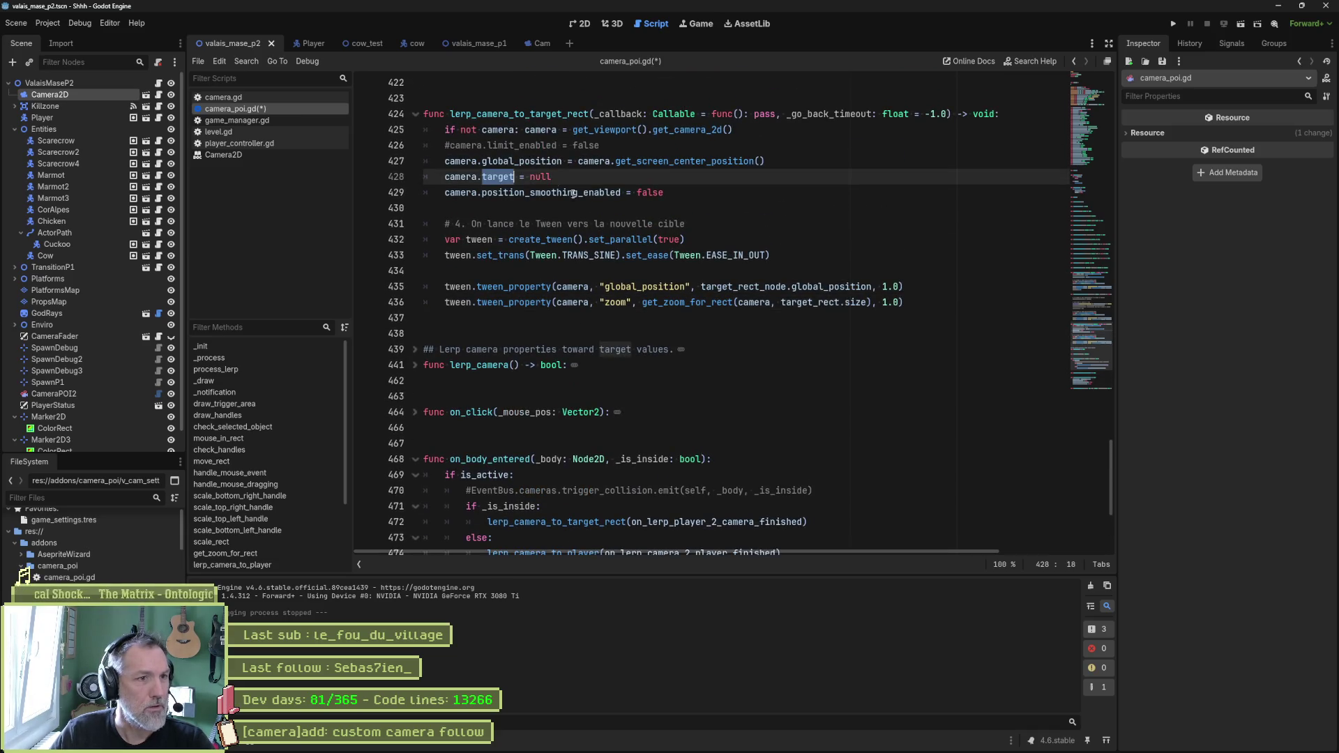
{"action": "left_click_drag", "start_coordinate": [1090, 342], "coordinate": [1092, 383]}
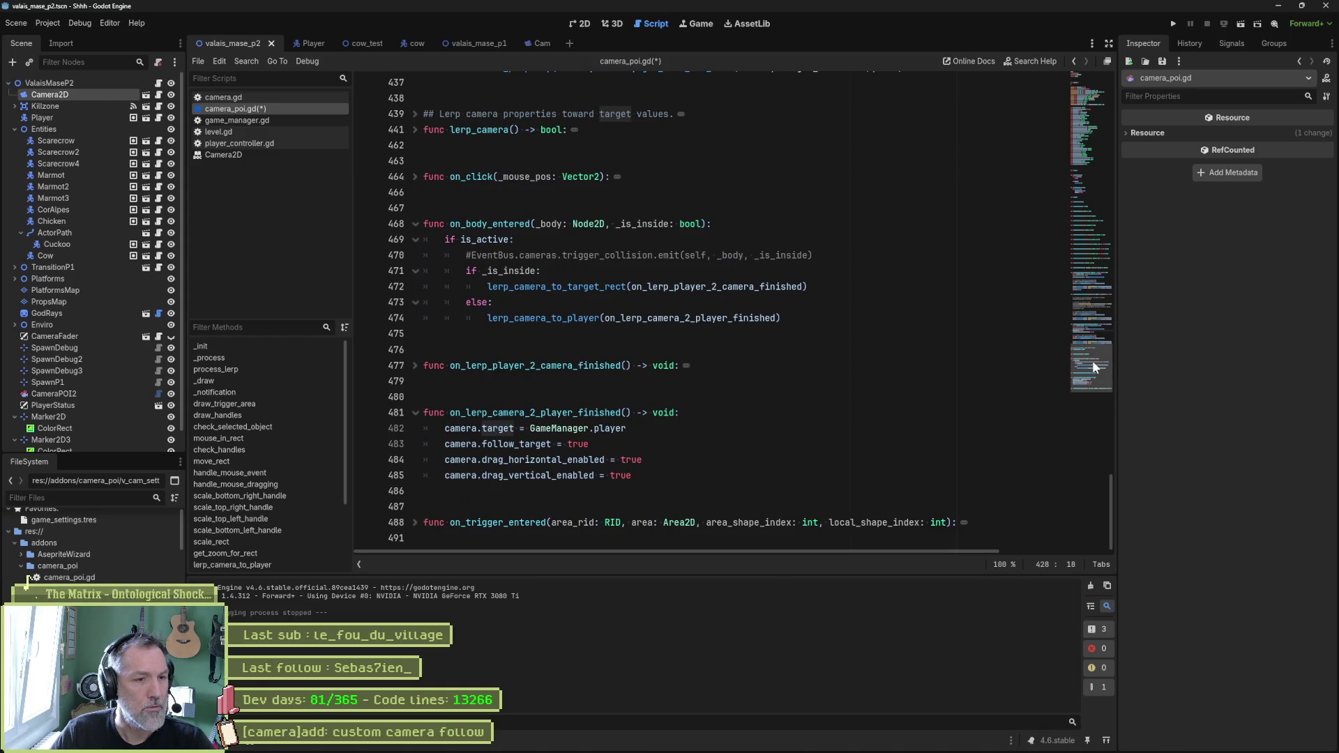
{"action": "mouse_move", "coordinate": [1093, 361]}
{"action": "left_mouse_down"}
{"action": "mouse_move", "coordinate": [1110, 303]}
{"action": "mouse_move", "coordinate": [1096, 378]}
{"action": "left_mouse_up"}
{"action": "key", "text": "Down"}
{"action": "key", "text": "End"}
{"action": "key", "text": "shift+Up"}
{"action": "key", "text": "ctrl+c"}
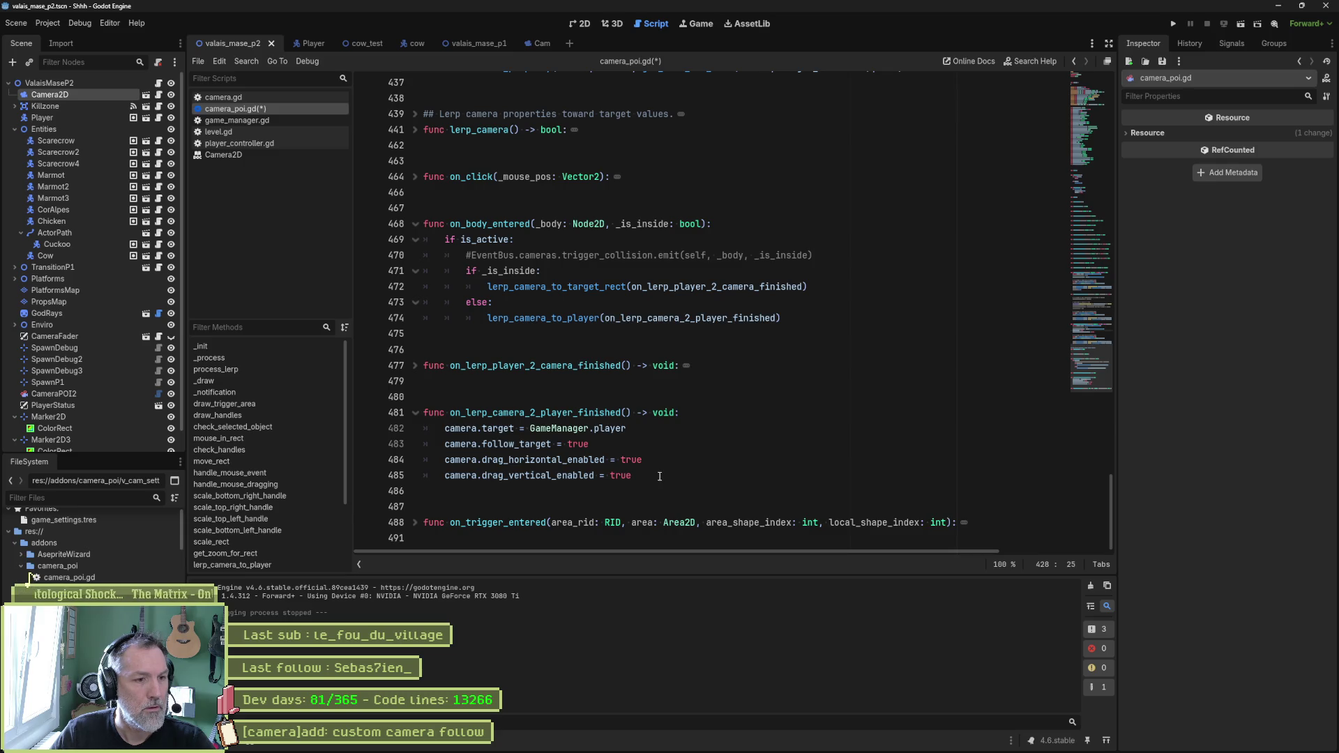
Step: Paste the position-smoothing line after the vertical drag line in the callback and set it to true
{"action": "left_click", "coordinate": [659, 476]}
{"action": "key", "text": "ctrl+v"}
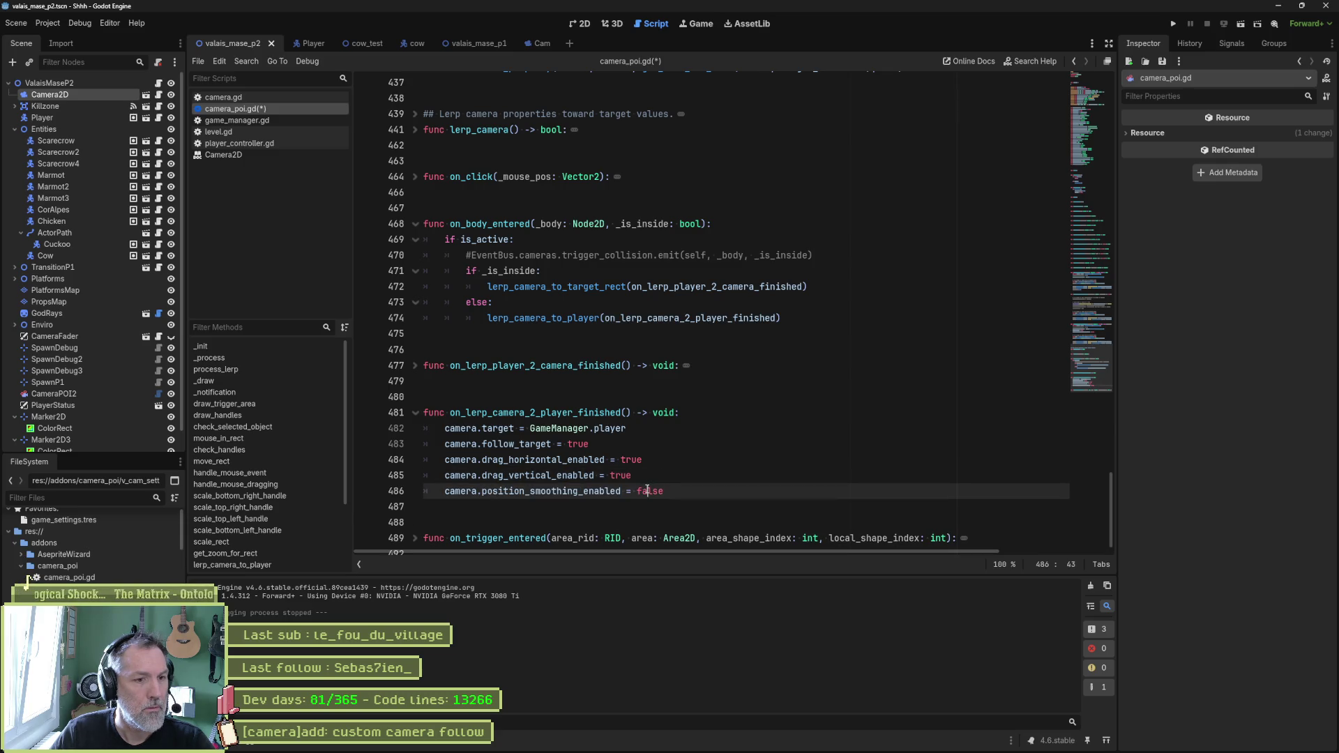
{"action": "double_click", "coordinate": [648, 491]}
{"action": "type", "text": "true"}
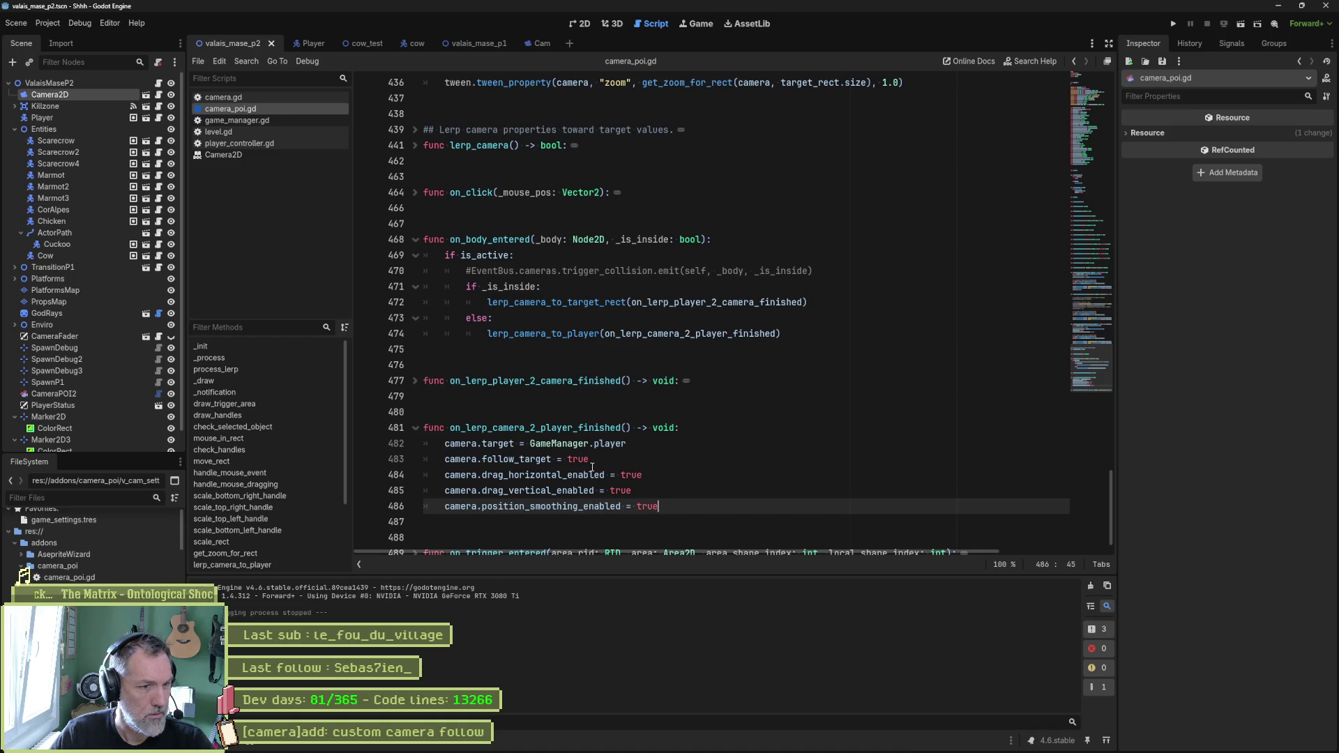
Step: Review follow_target and target in the callback, then switch to camera.gd
{"action": "double_click", "coordinate": [551, 457]}
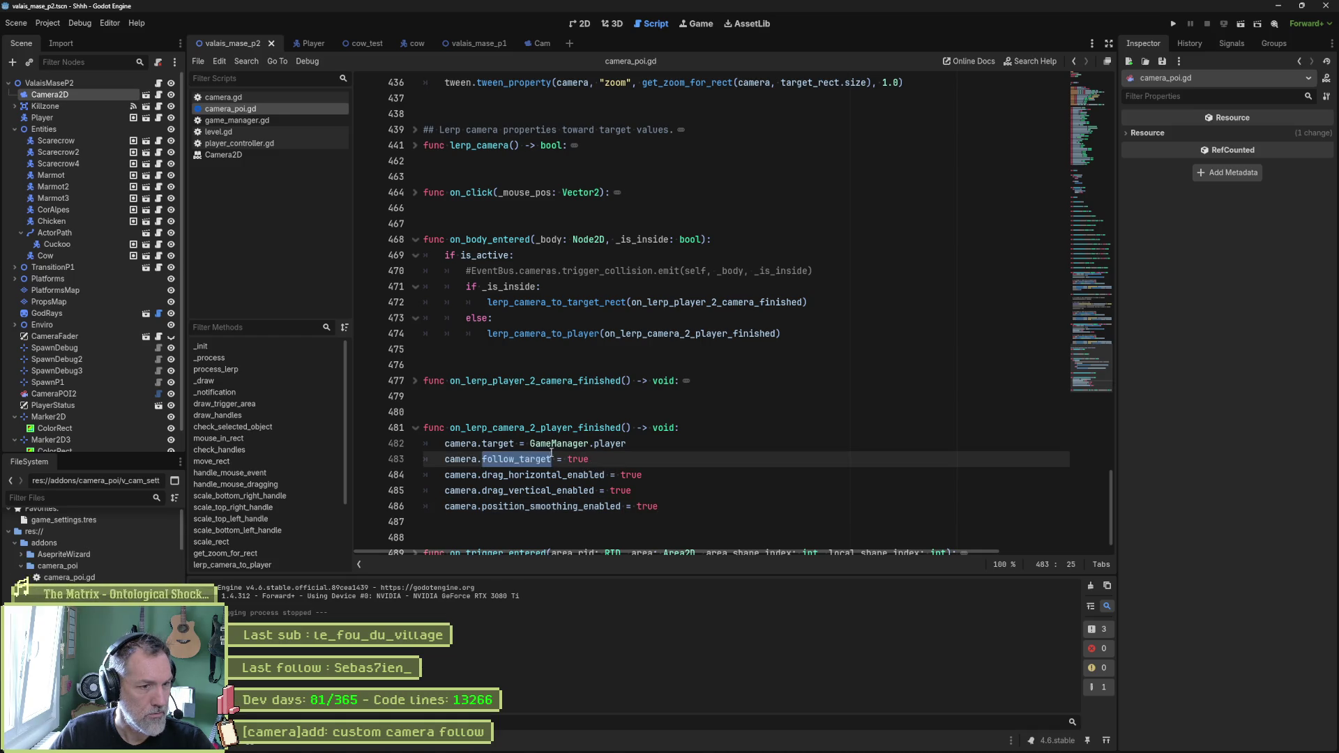
{"action": "left_click", "coordinate": [600, 460]}
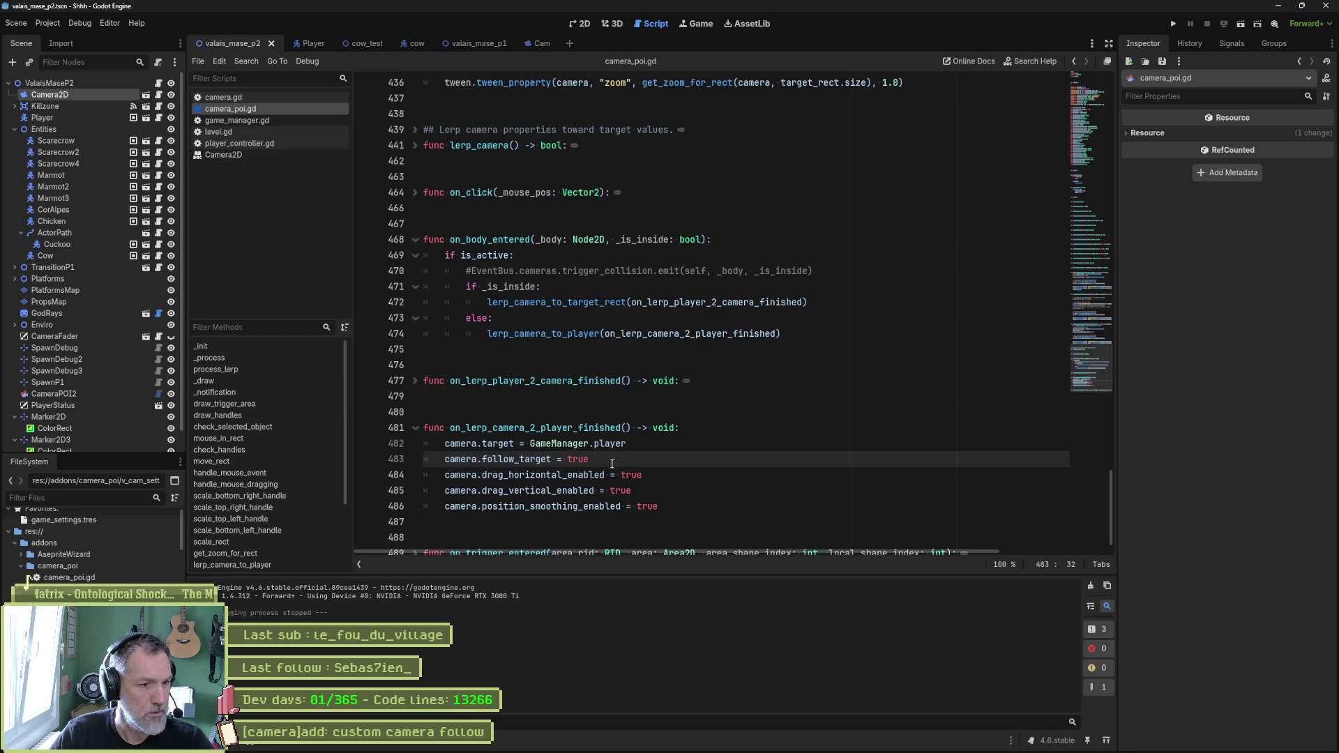
{"action": "double_click", "coordinate": [496, 444]}
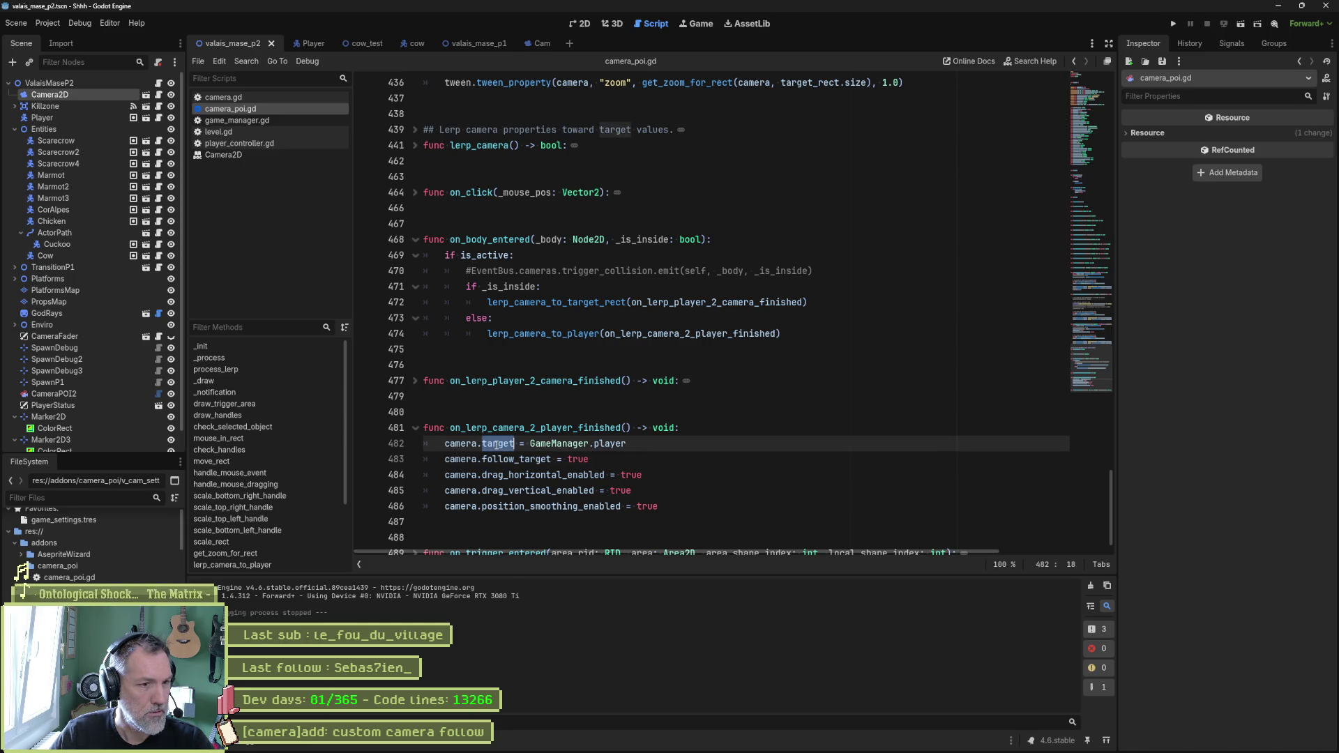
{"action": "left_click", "coordinate": [272, 99]}
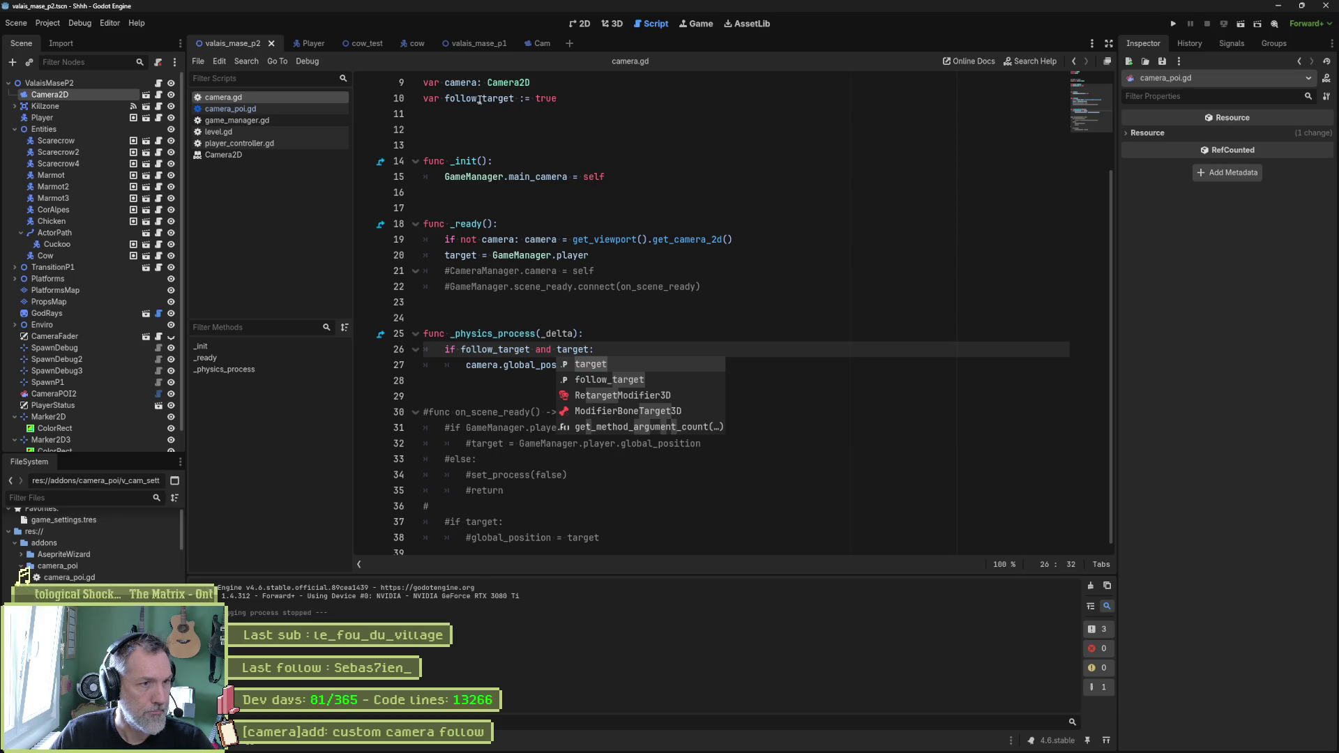
Step: Back in camera_poi.gd, add print_debug(" cam to player finished") atop the callback and run the project
{"action": "scroll", "coordinate": [726, 403], "scroll_direction": "up", "scroll_amount": 1}
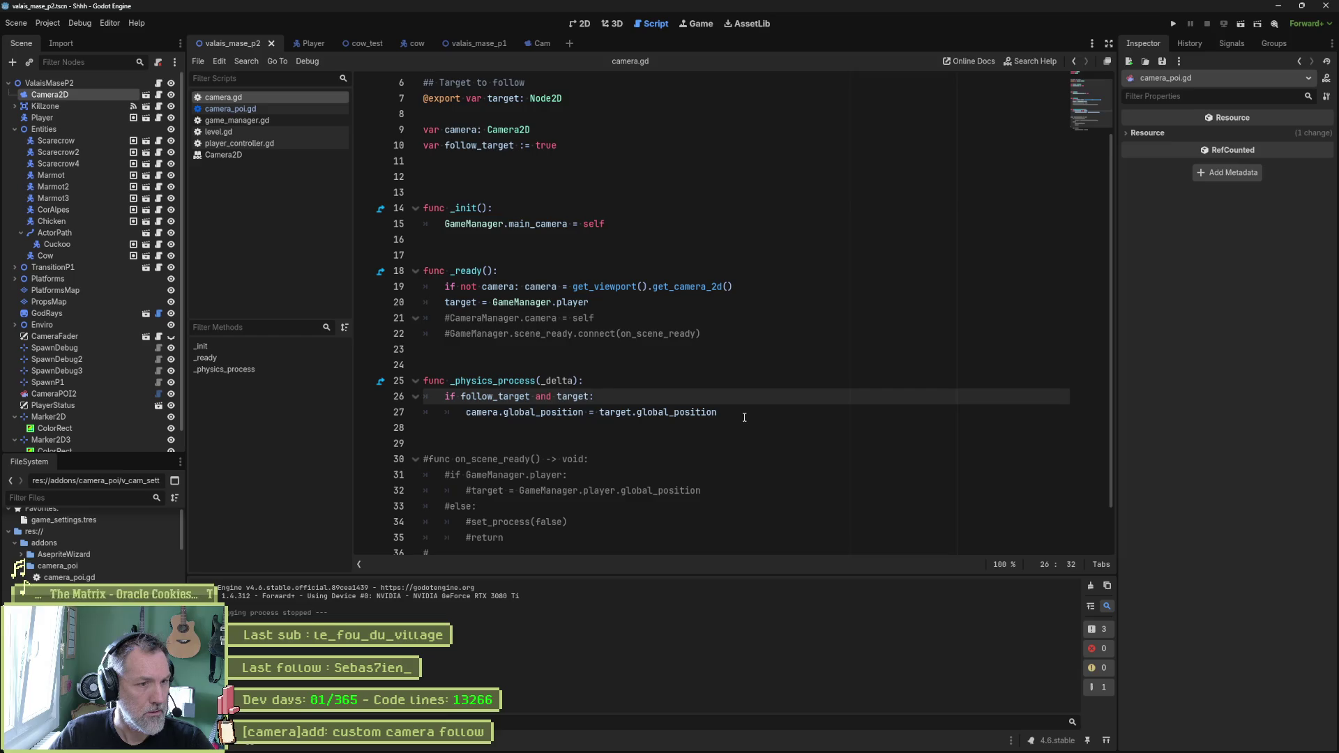
{"action": "key", "text": "alt+Left"}
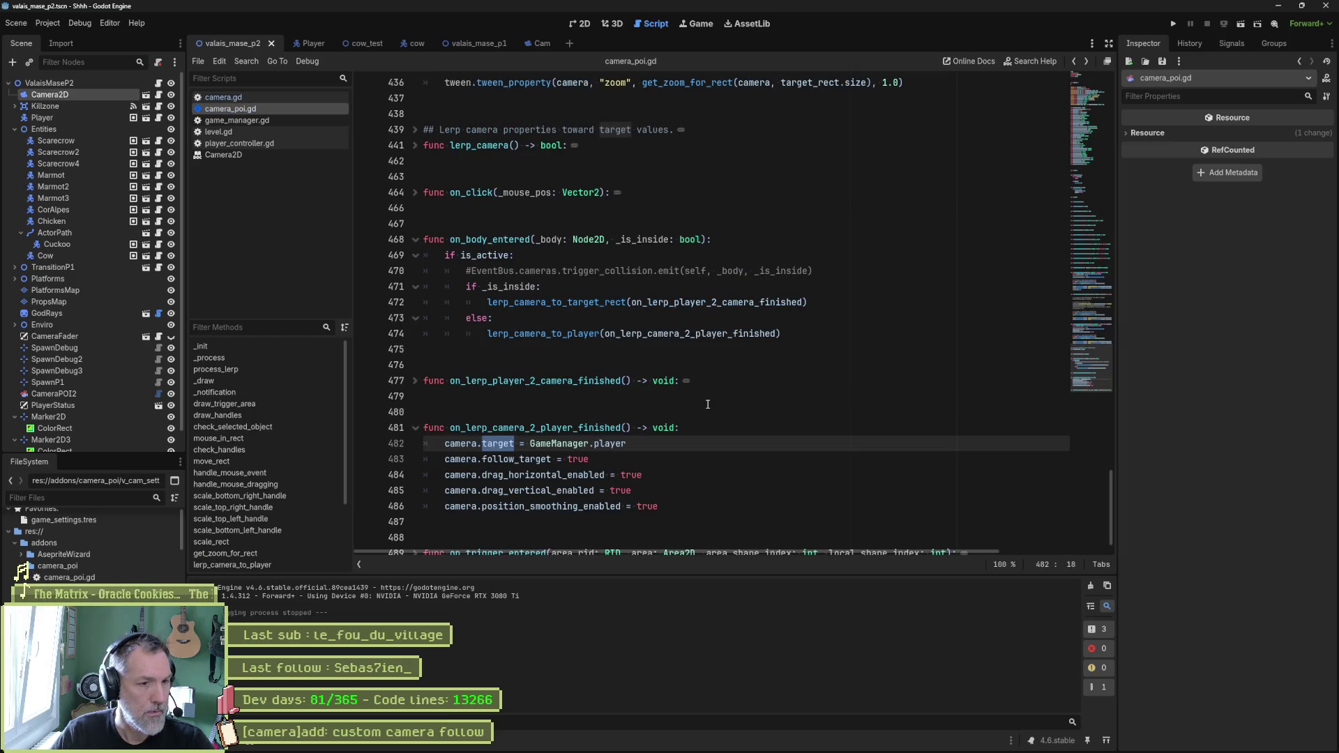
{"action": "left_click", "coordinate": [686, 434]}
{"action": "key", "text": "Return"}
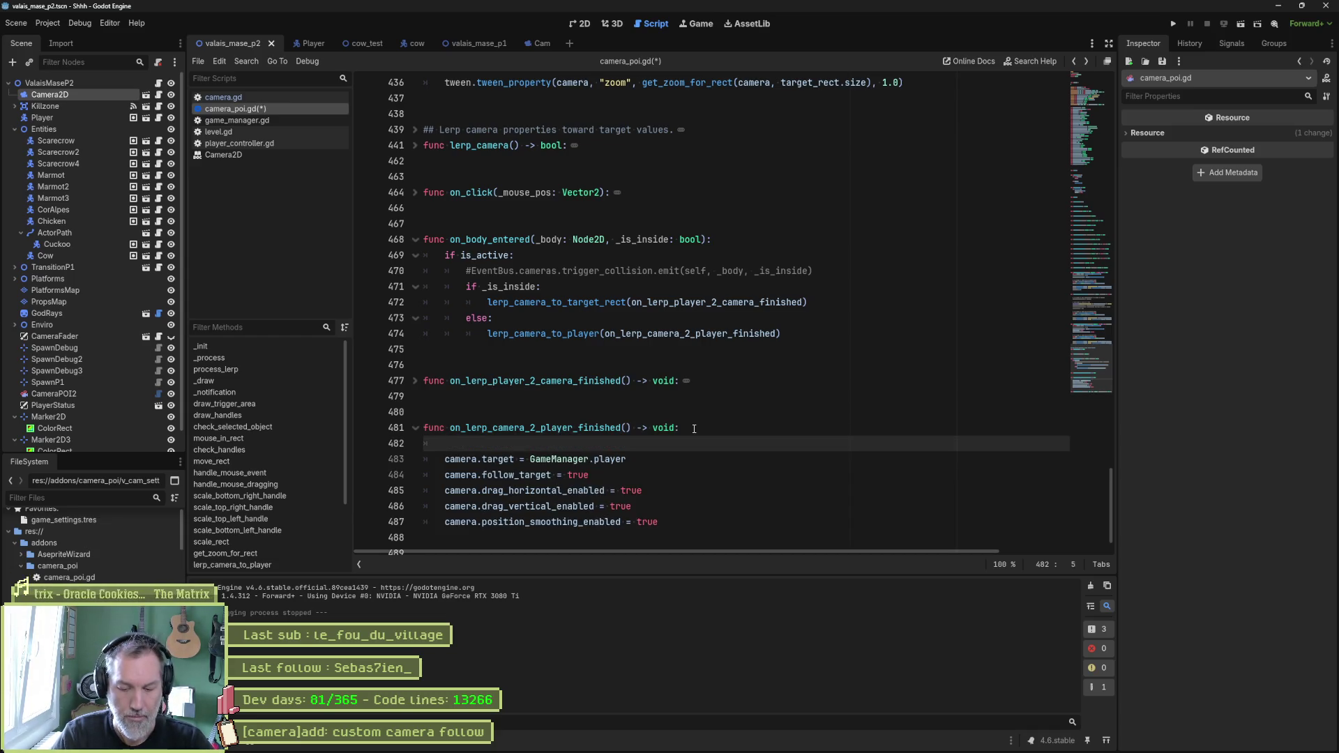
{"action": "type", "text": "print_debug()"}
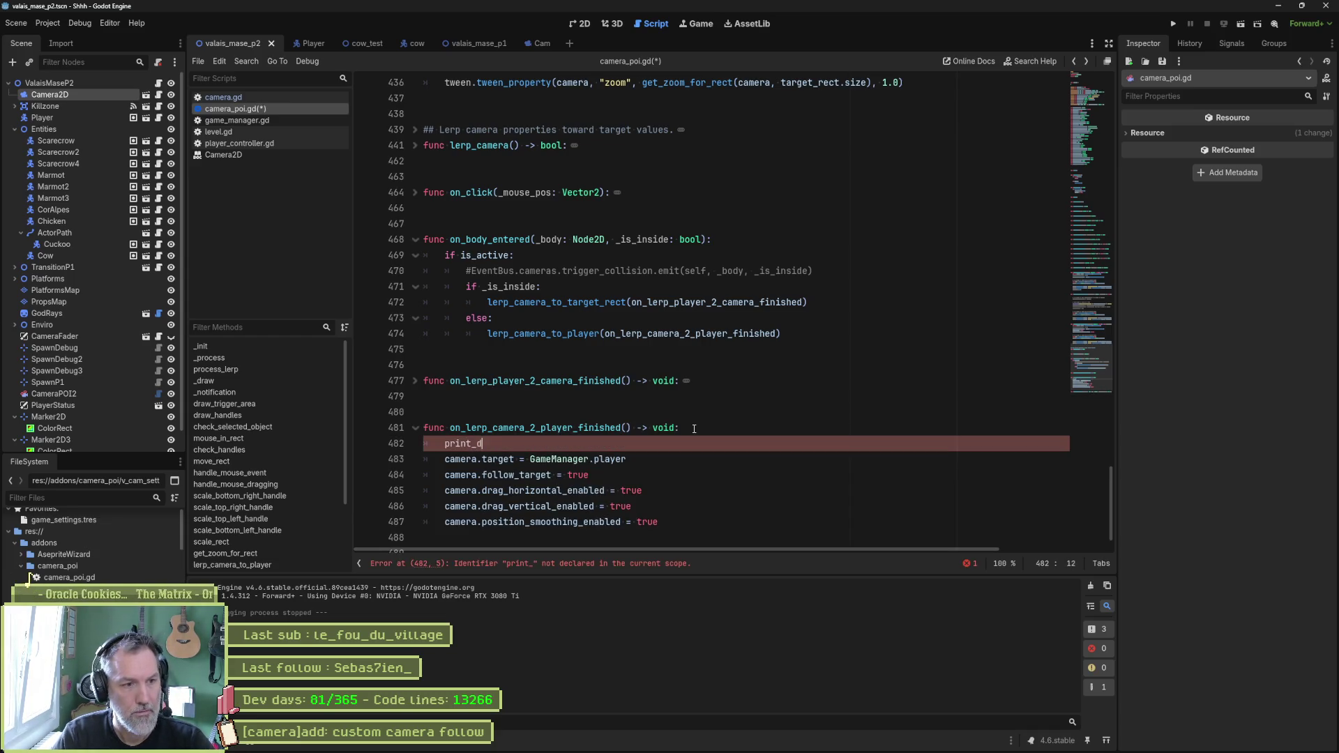
{"action": "key", "text": "Left"}
{"action": "type", "text": "\" cam"}
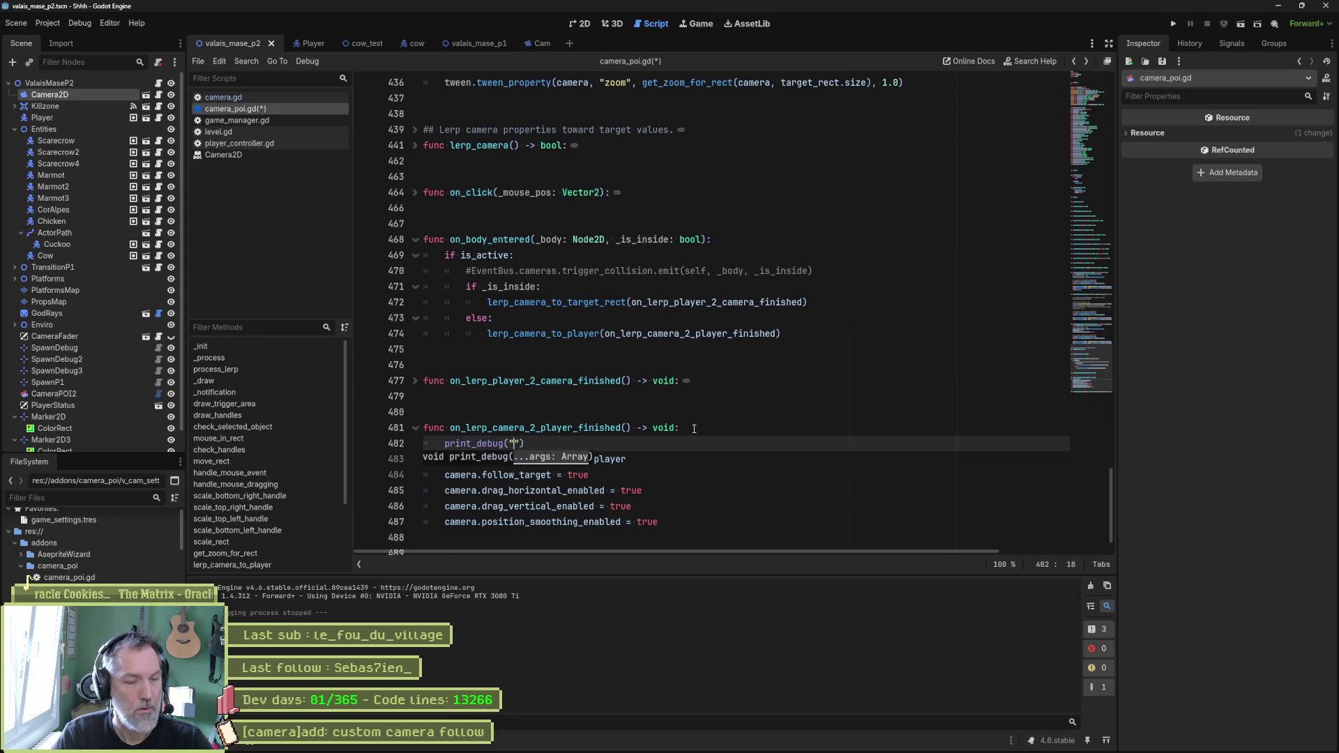
{"action": "type", "text": " to player finishe"}
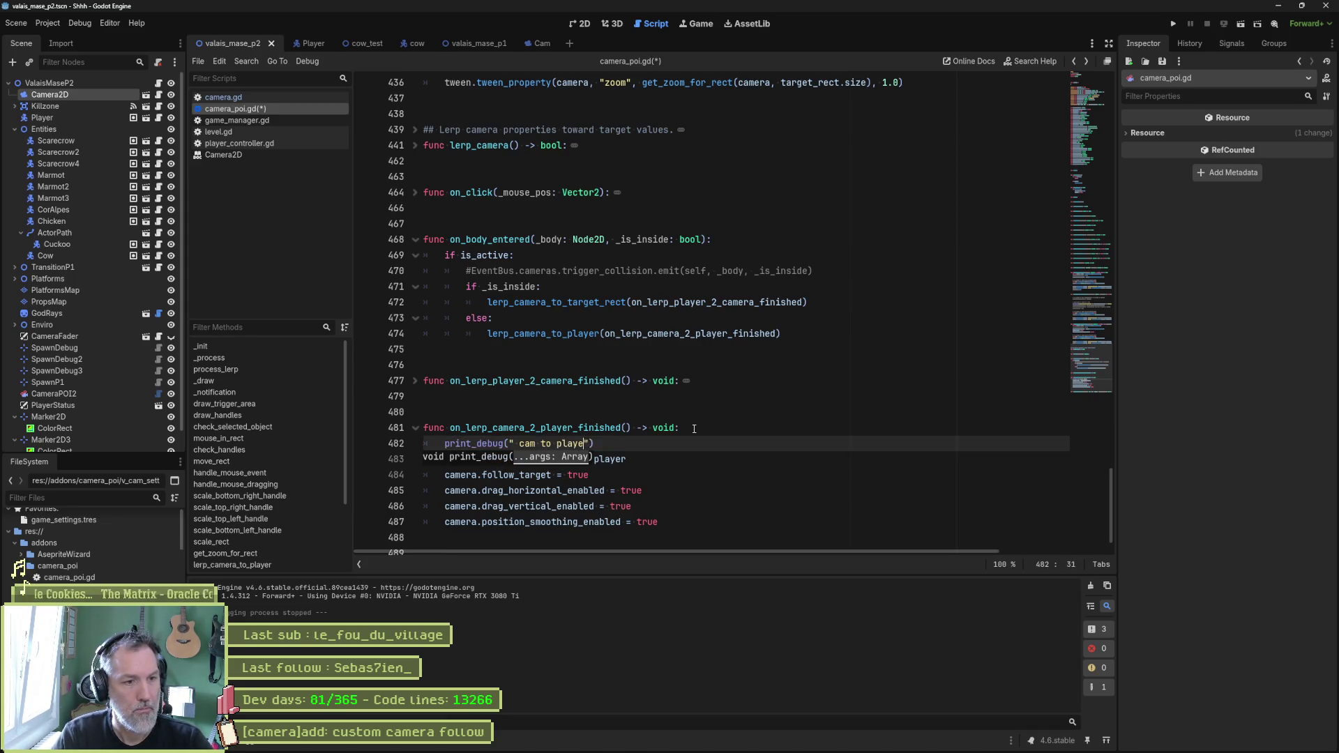
{"action": "type", "text": "d"}
{"action": "key", "text": "F5"}
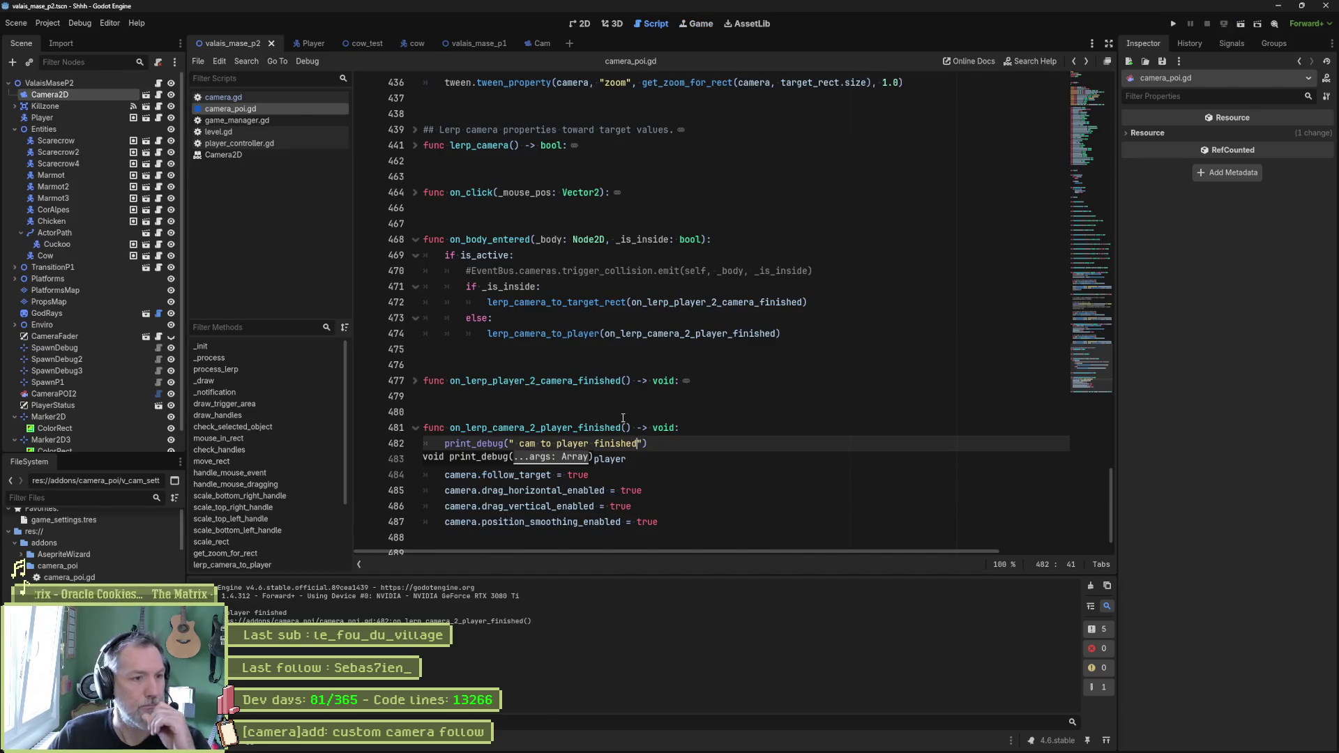
{"action": "left_click", "coordinate": [1082, 345]}
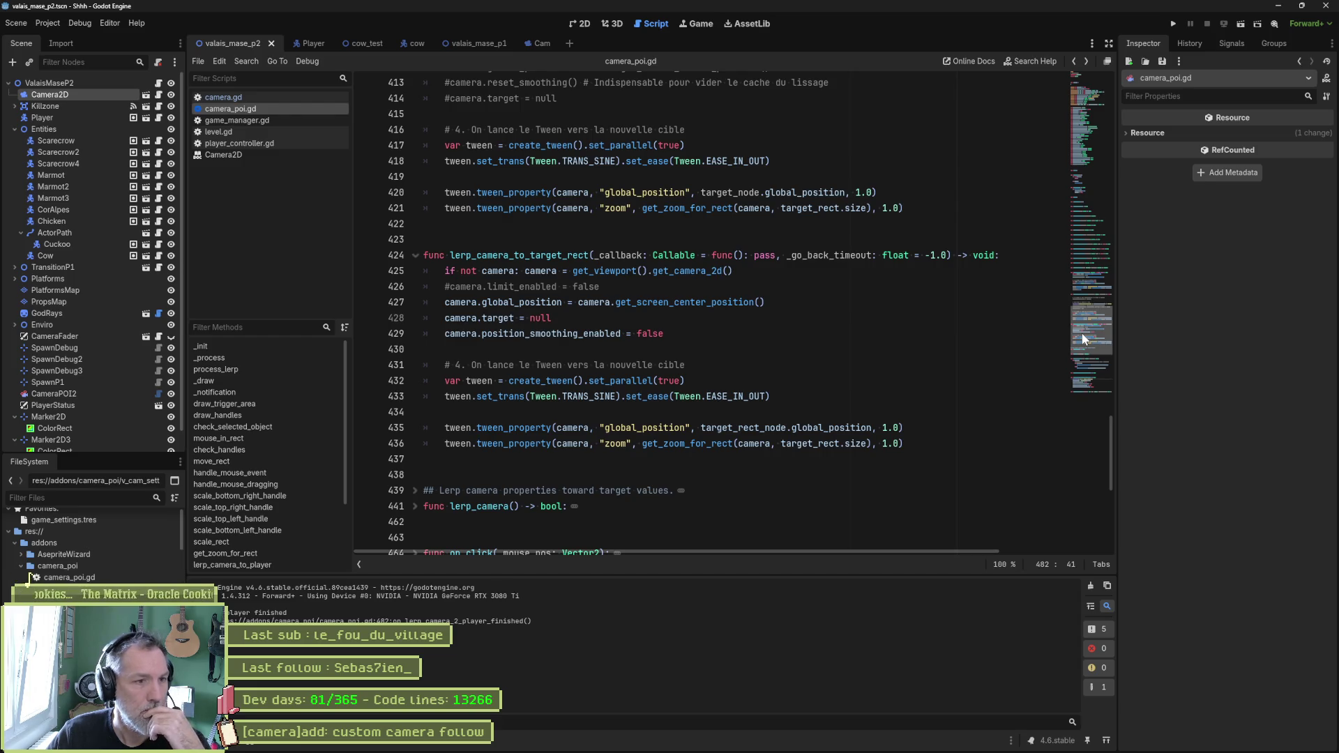
Step: Guard _callback.call() with a camera distance_to(target_rect_node.global_position) < 1.0 check, then run the scene
{"action": "scroll", "coordinate": [1085, 336], "scroll_direction": "up", "scroll_amount": 2}
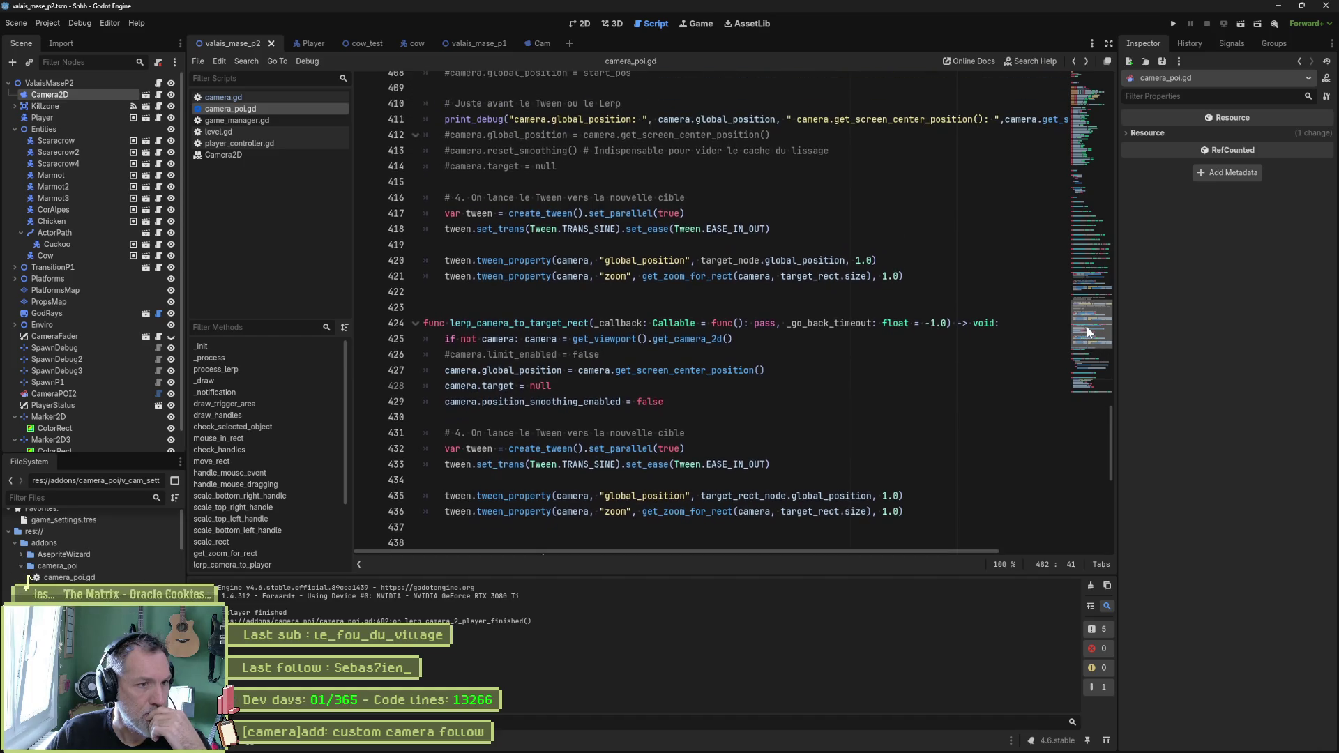
{"action": "scroll", "coordinate": [1089, 332], "scroll_direction": "up", "scroll_amount": 3}
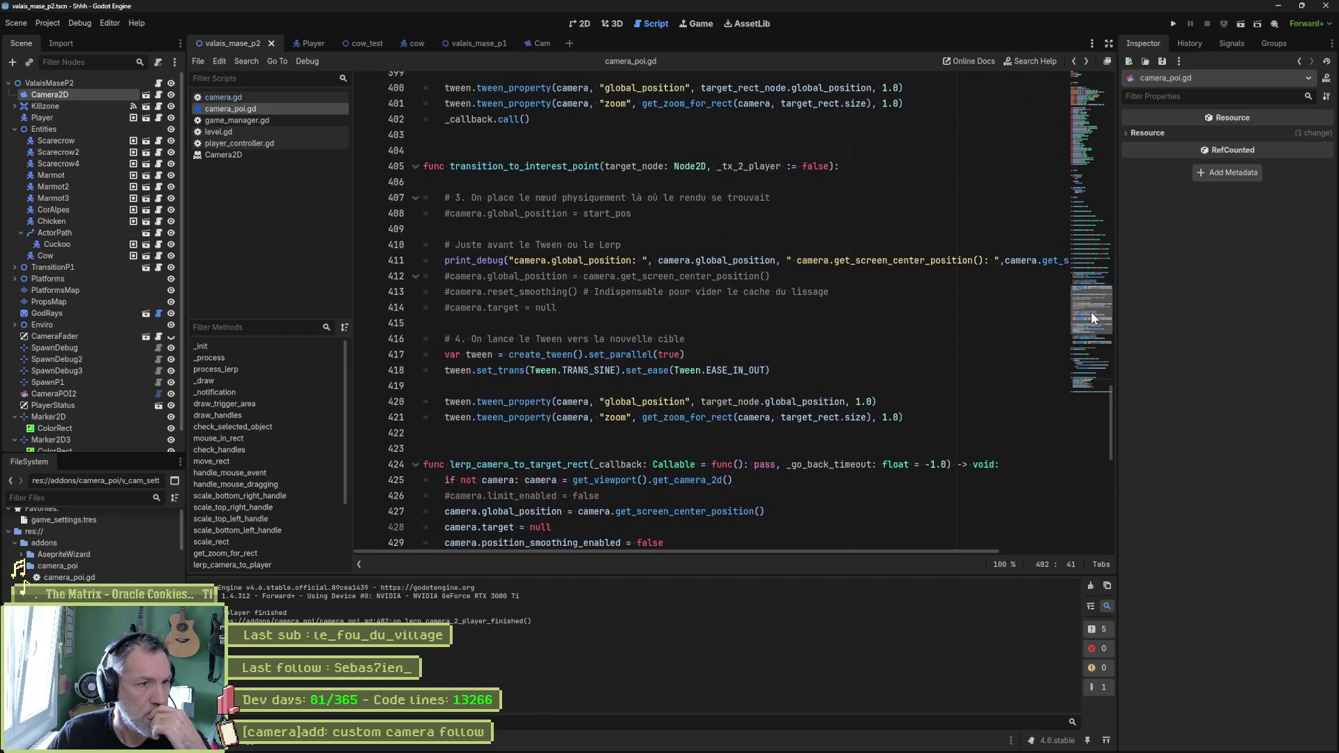
{"action": "left_click", "coordinate": [415, 166]}
{"action": "scroll", "coordinate": [704, 350], "scroll_direction": "up", "scroll_amount": 4}
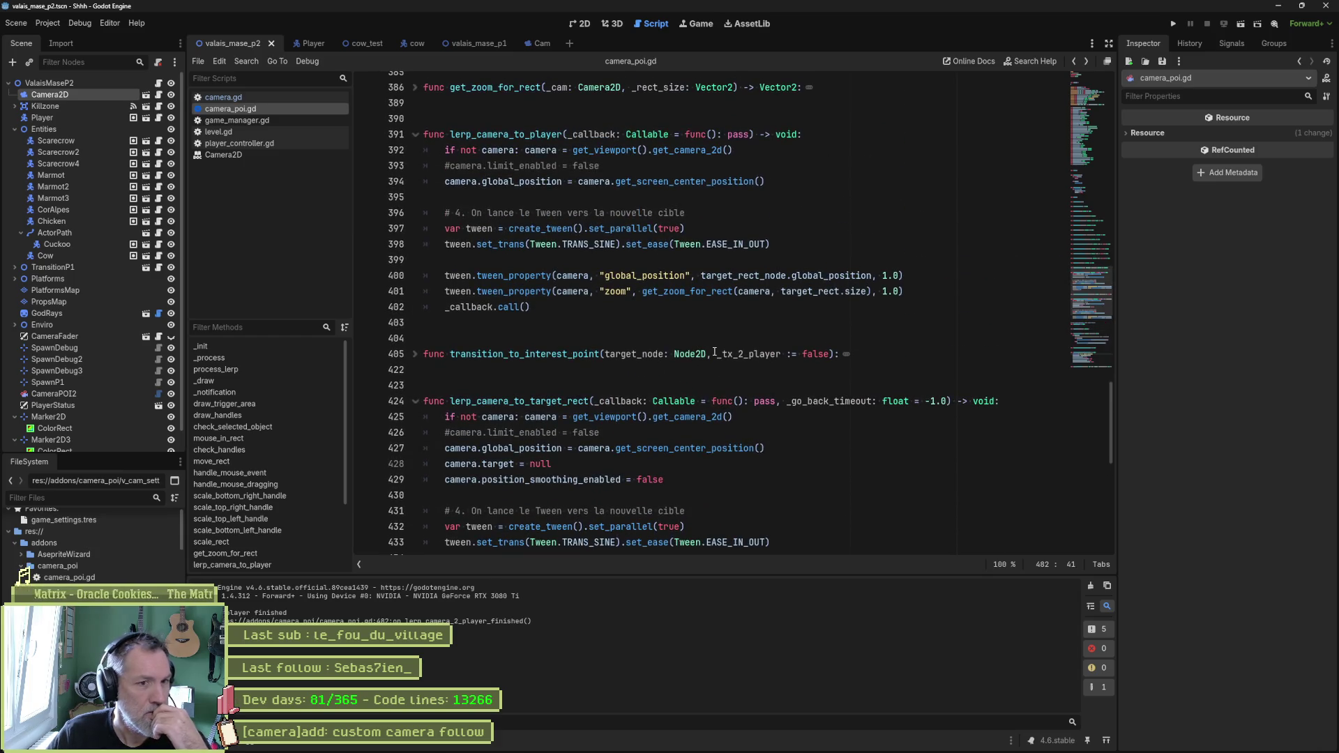
{"action": "left_click", "coordinate": [919, 296]}
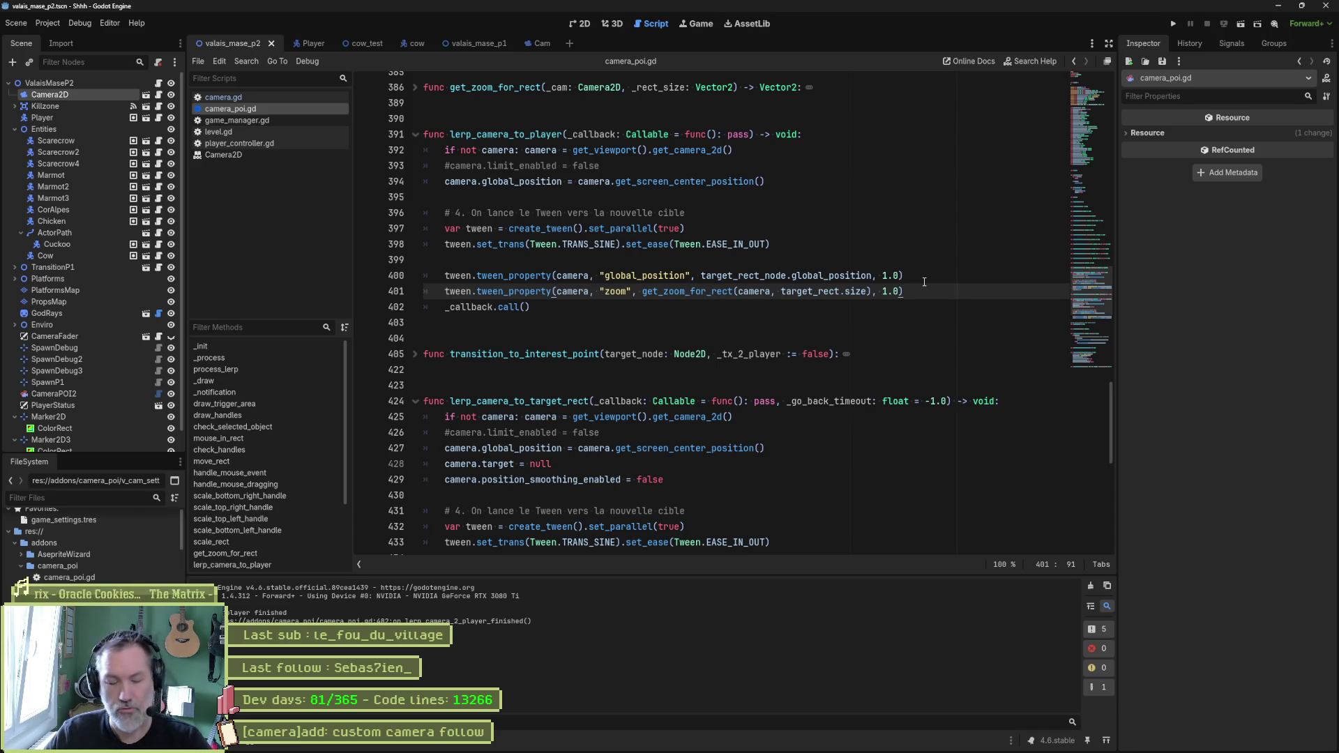
{"action": "key", "text": "Return"}
{"action": "type", "text": "if camera"}
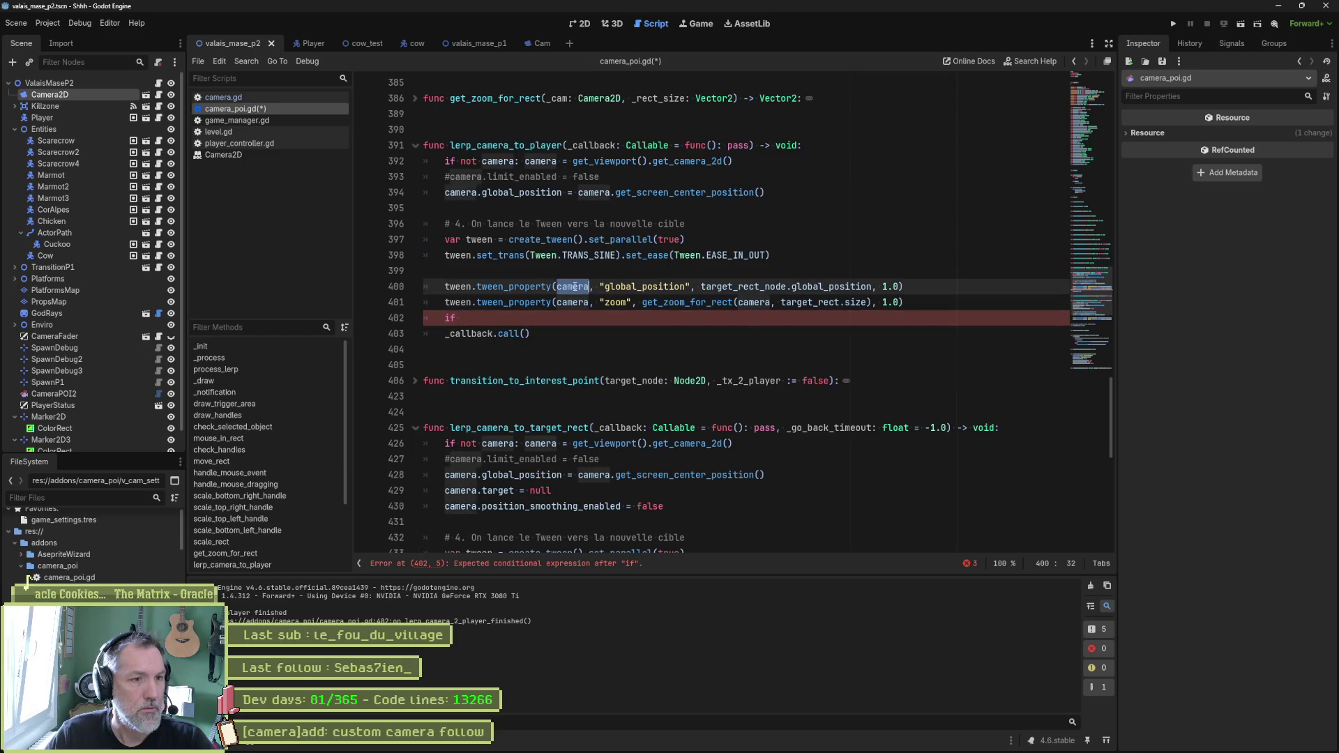
{"action": "type", "text": ".global_position.dis"}
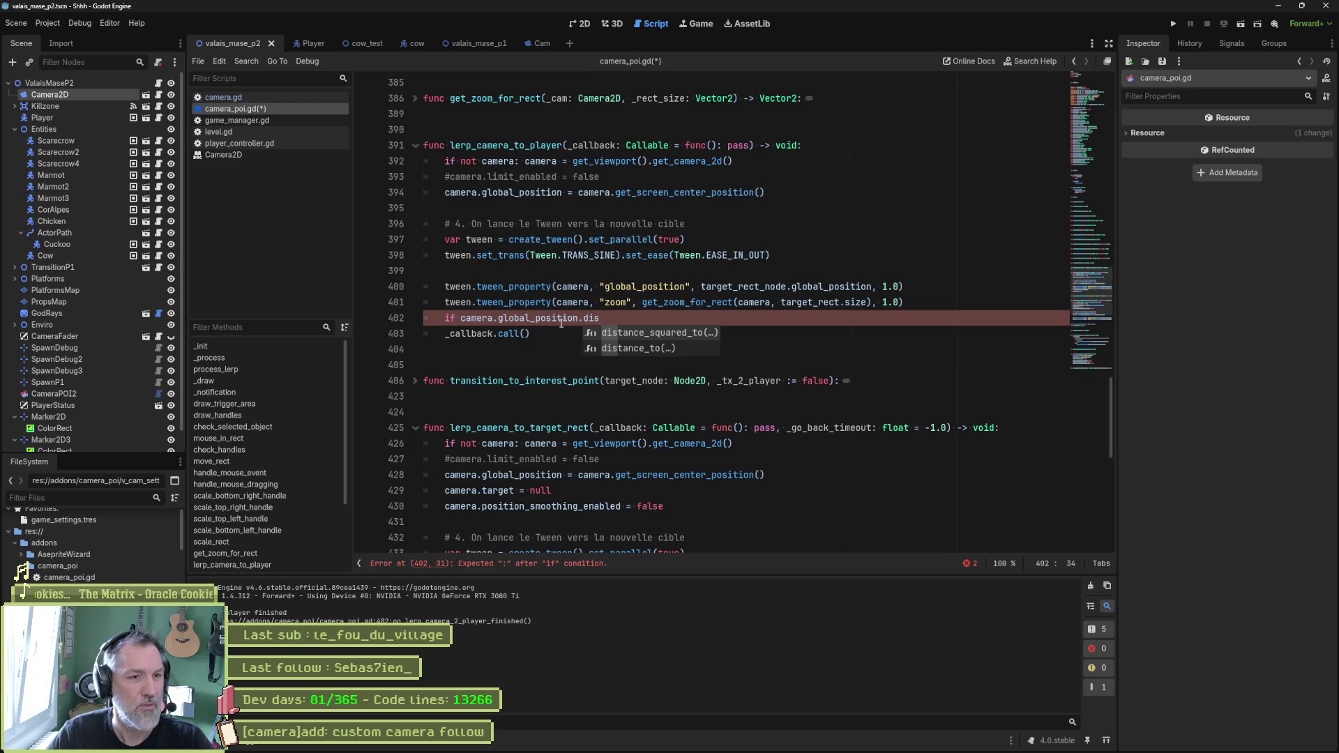
{"action": "key", "text": "Return"}
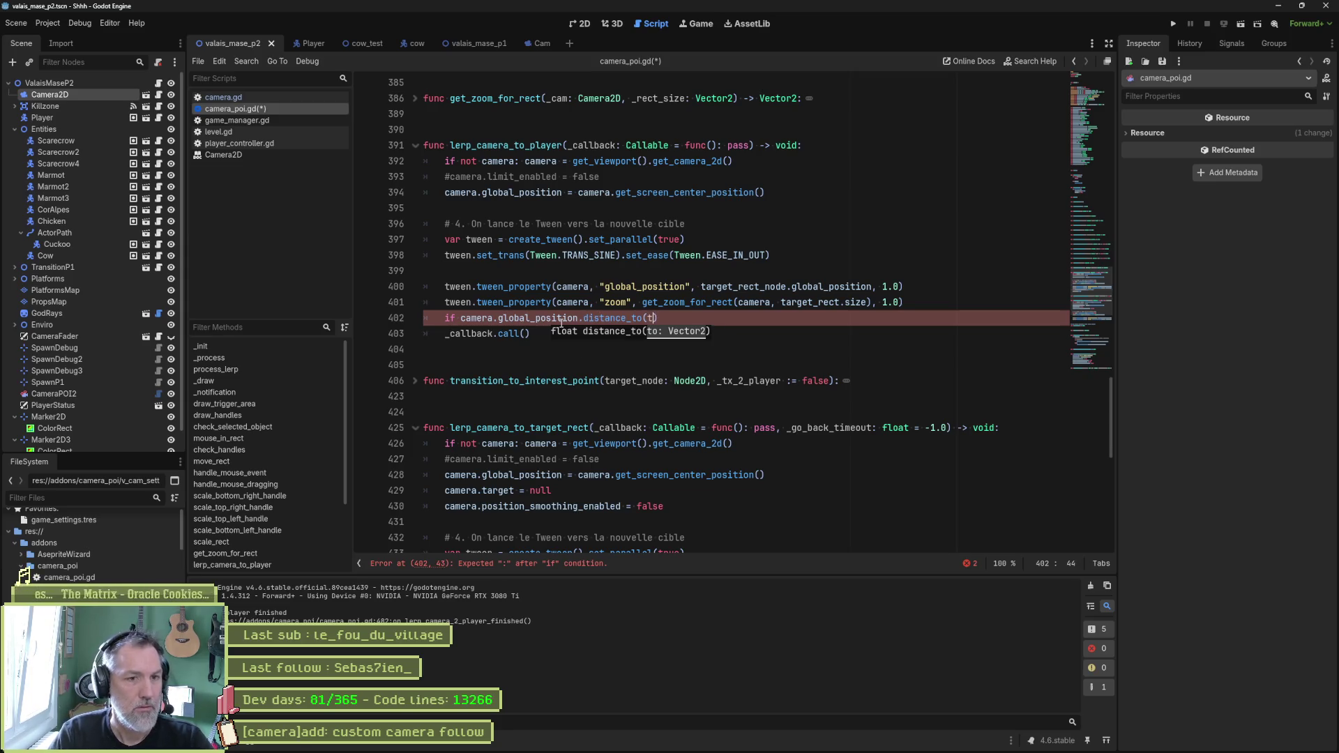
{"action": "type", "text": "ar"}
{"action": "key", "text": "Down"}
{"action": "key", "text": "Down"}
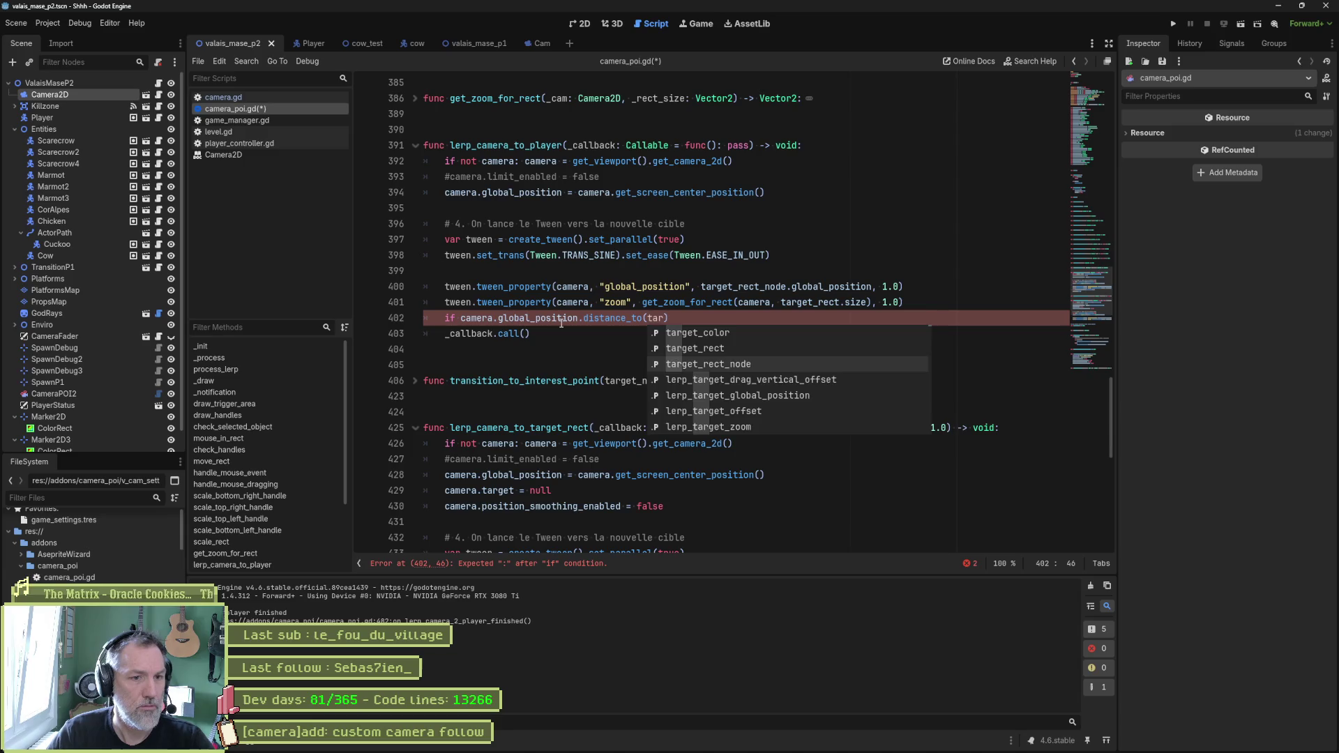
{"action": "key", "text": "Return"}
{"action": "key", "text": "Return"}
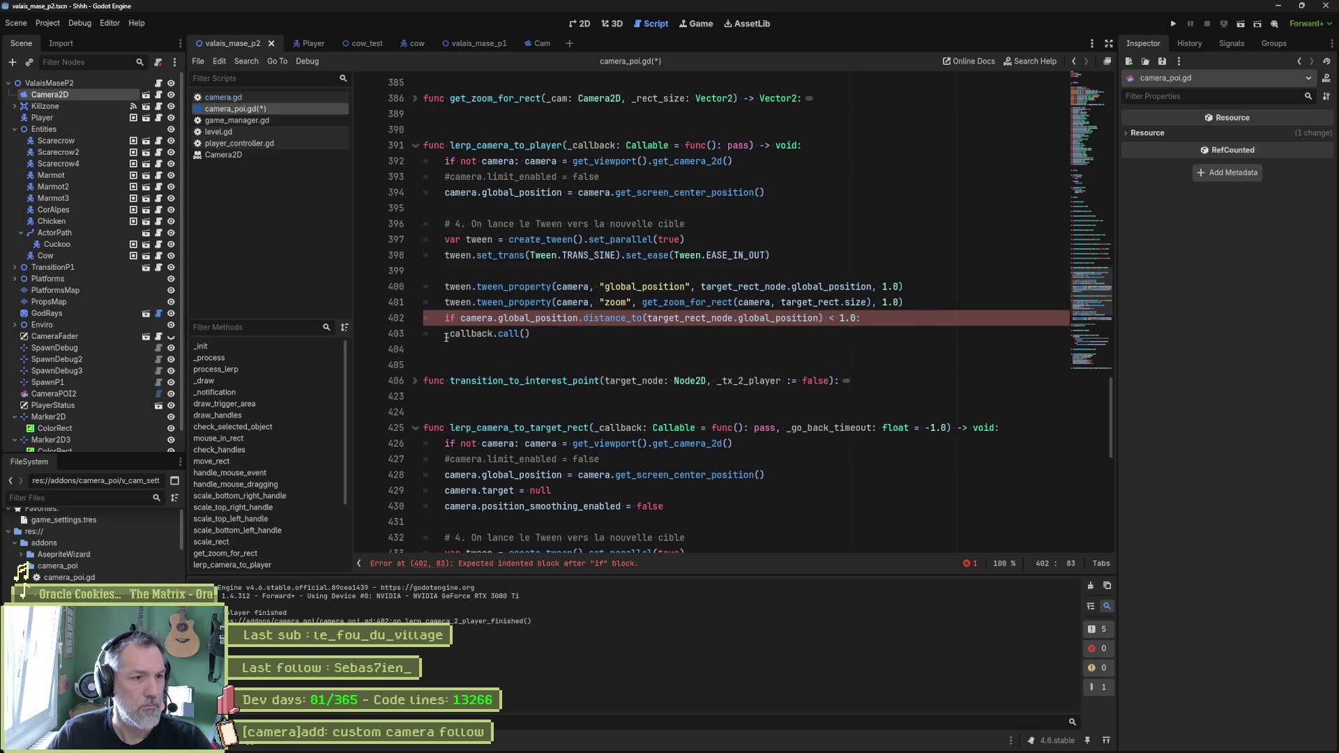
{"action": "key", "text": "Tab"}
{"action": "key", "text": "F6"}
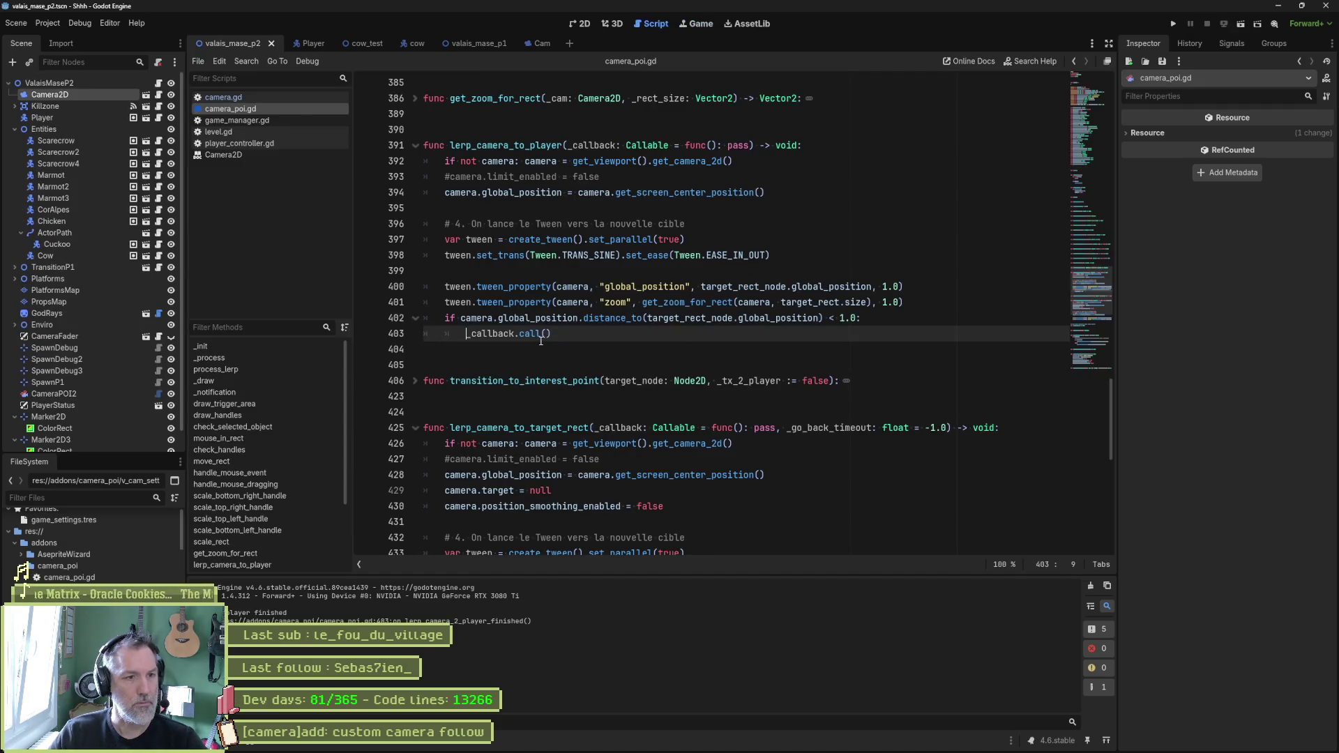
Step: Ask Gemini how to detect when a tween finishes, read the answer, and minimize the browser
{"action": "key", "text": "alt+Tab"}
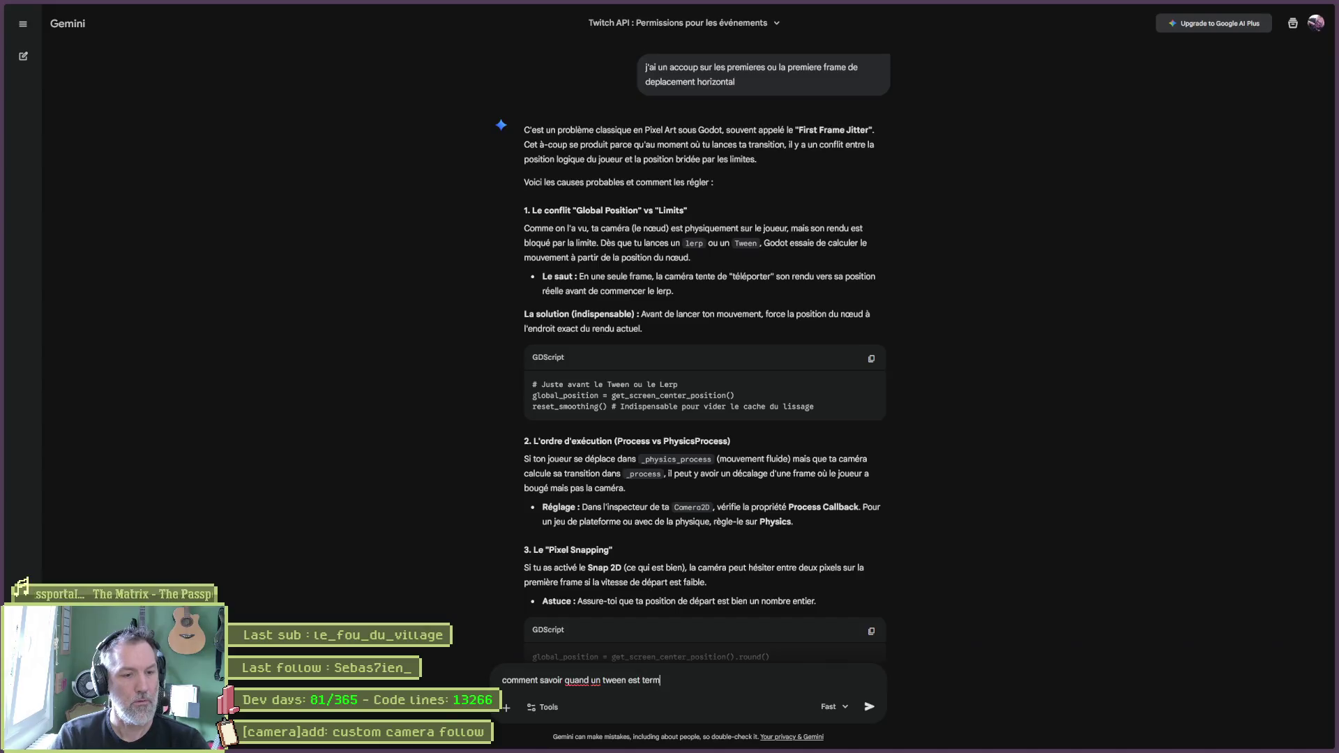
{"action": "key", "text": "Return"}
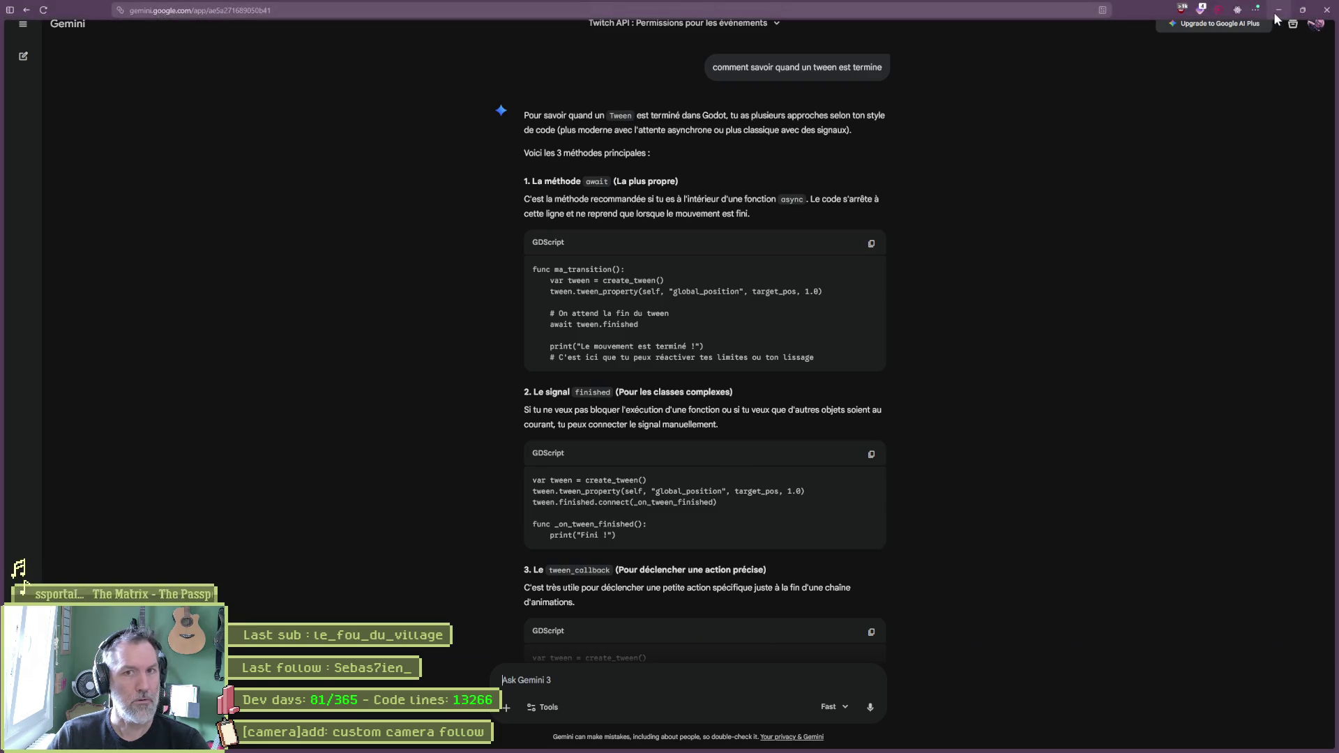
{"action": "left_click", "coordinate": [1279, 10]}
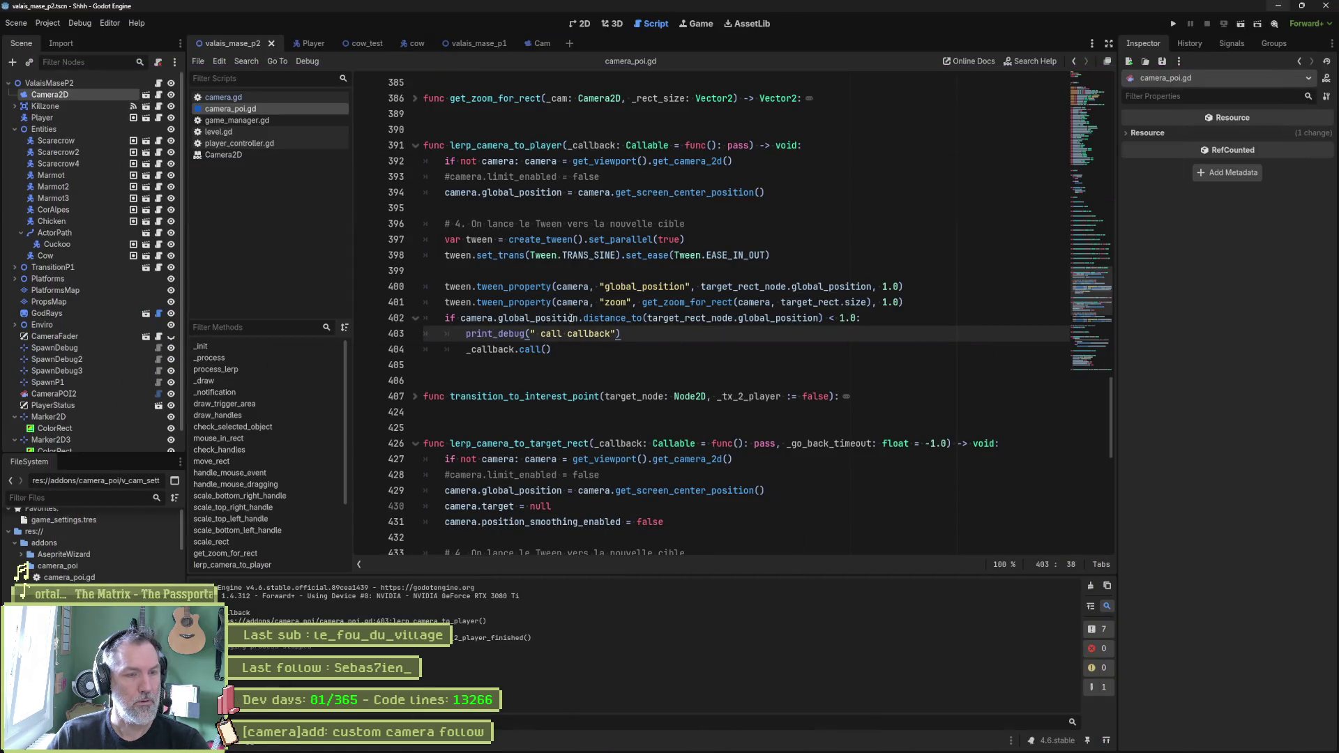
Step: Add tween.finished.connect(_callback) on line 402 of lerp_camera_to_player, following Gemini's example
{"action": "key", "text": "alt+Tab"}
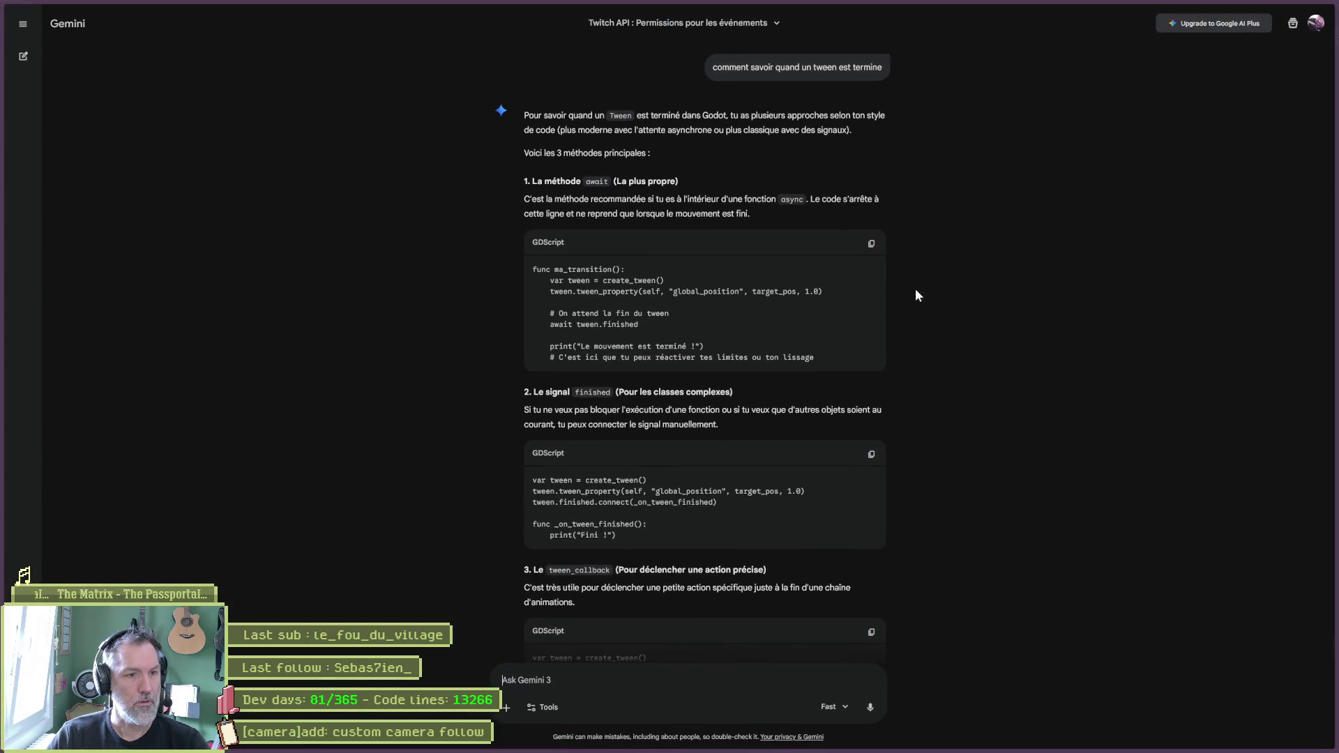
{"action": "key", "text": "alt+Tab"}
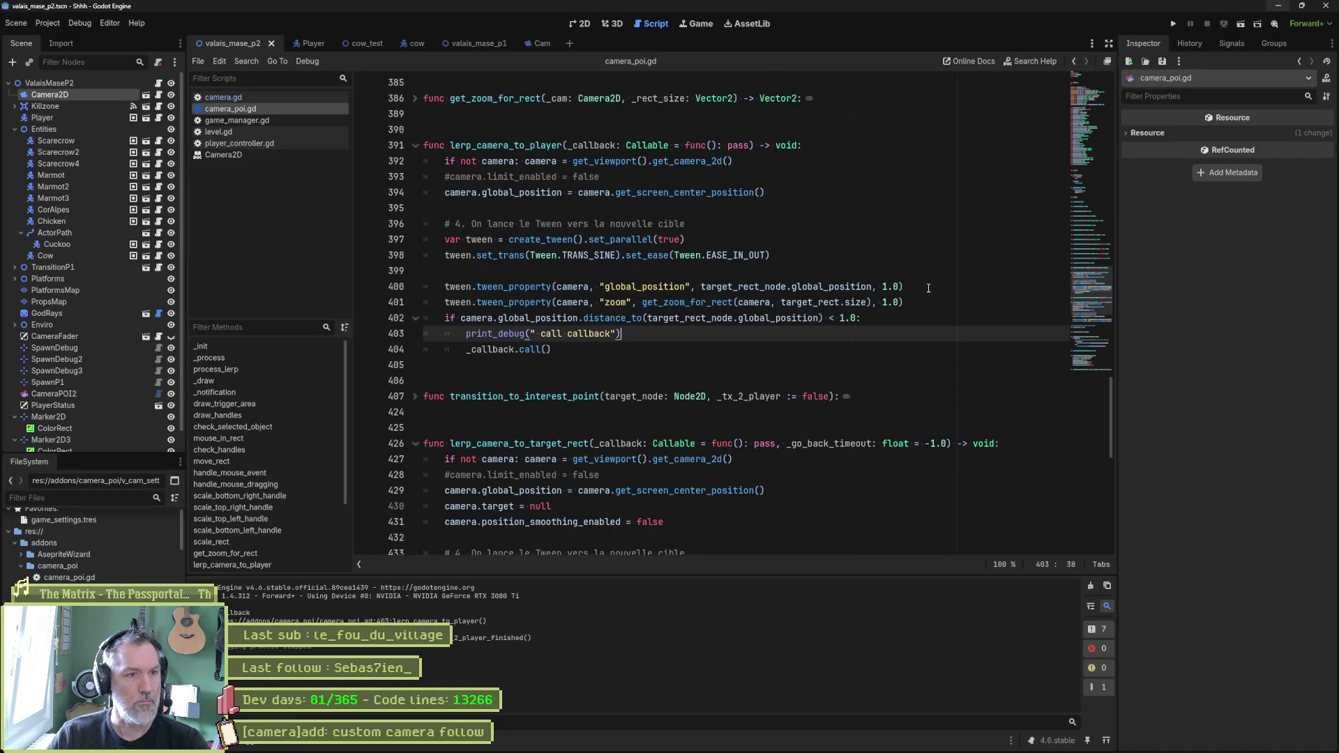
{"action": "left_click", "coordinate": [924, 302]}
{"action": "key", "text": "Return"}
{"action": "type", "text": "tween.fini"}
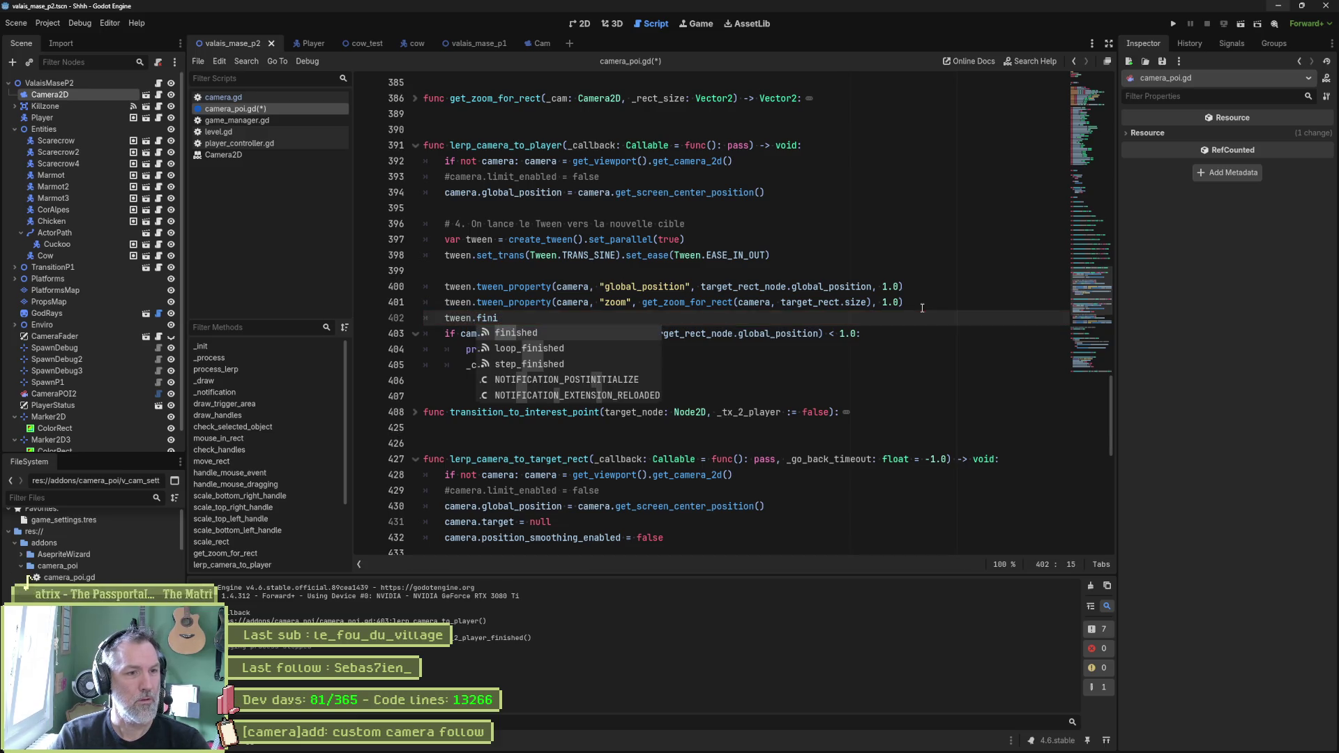
{"action": "key", "text": "Return"}
{"action": "type", "text": ".connect"}
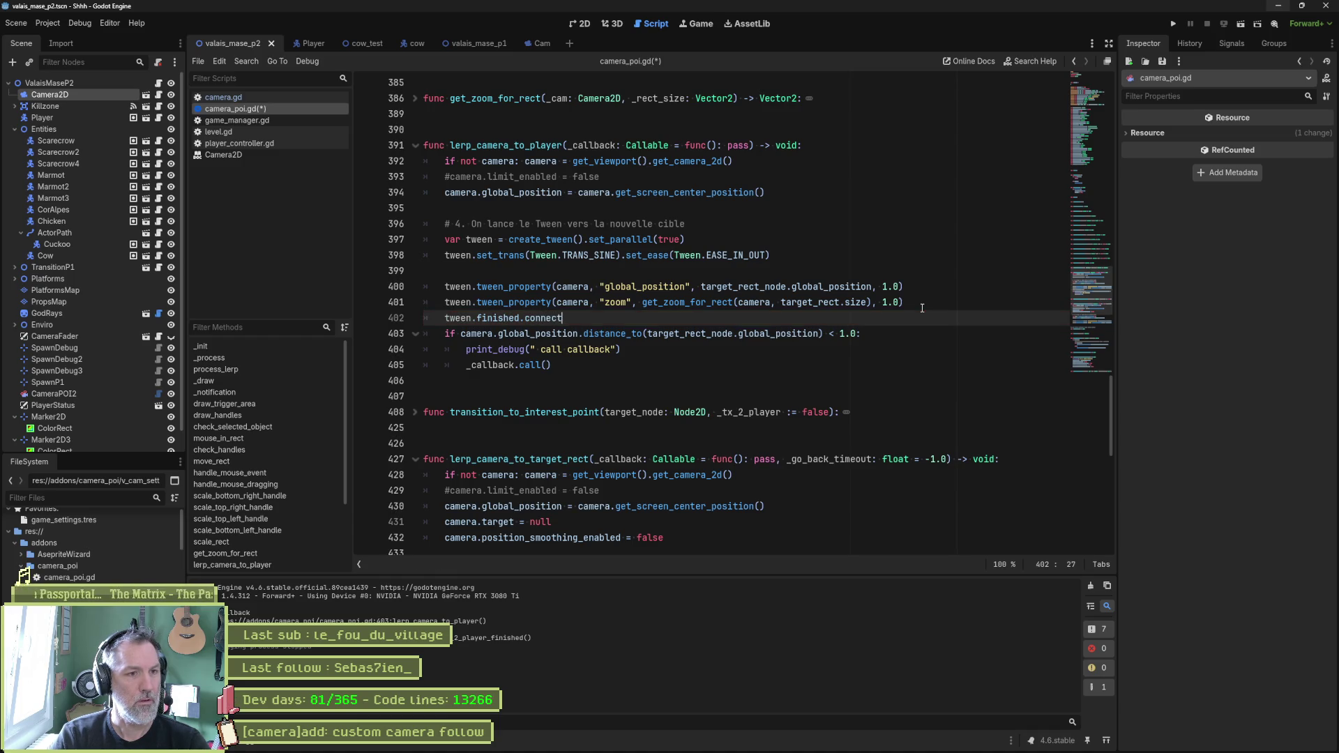
{"action": "key", "text": "alt+Tab"}
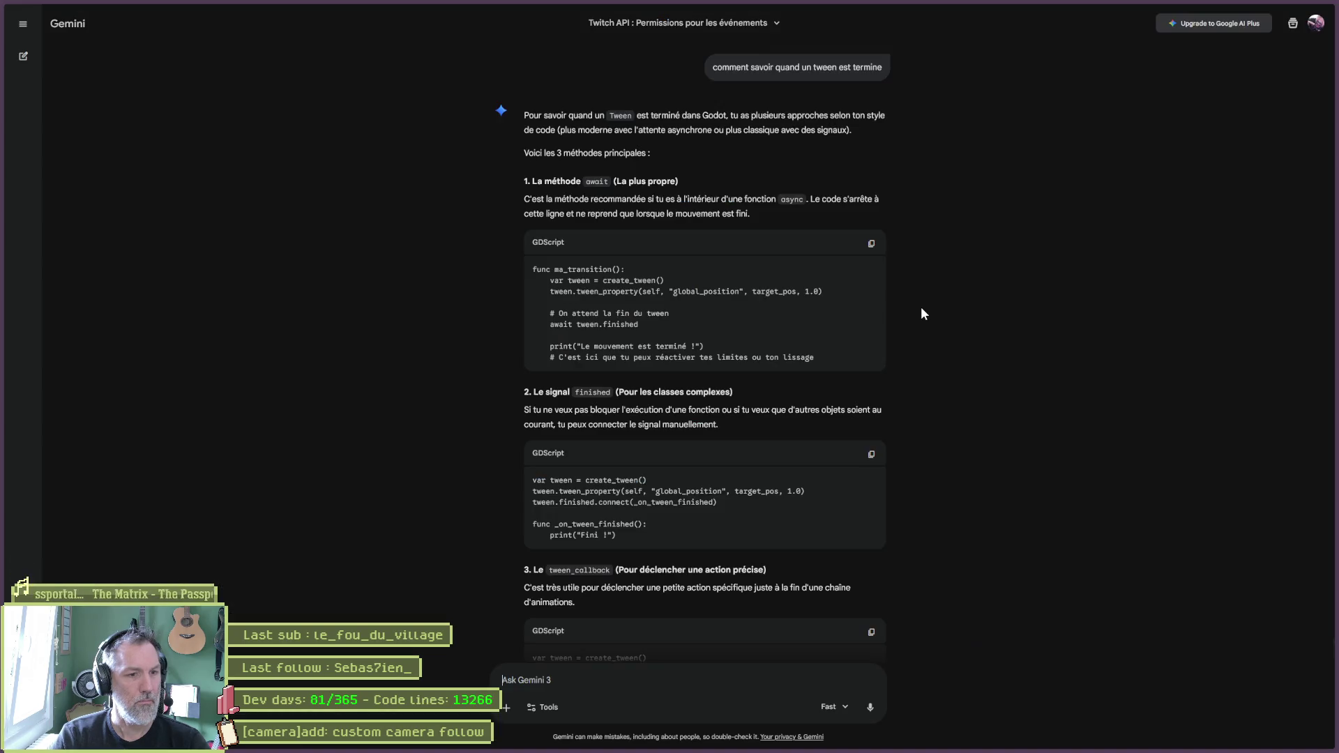
{"action": "key", "text": "alt+Tab"}
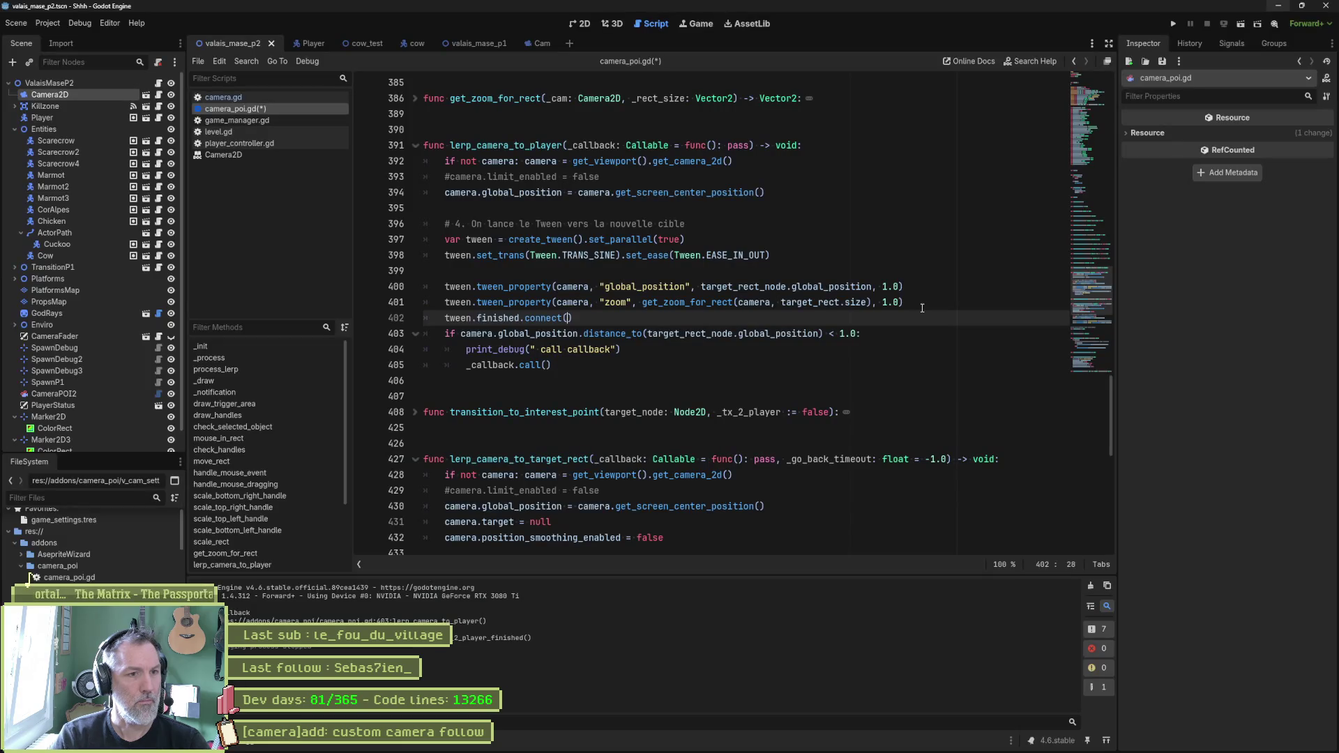
{"action": "type", "text": "_callback"}
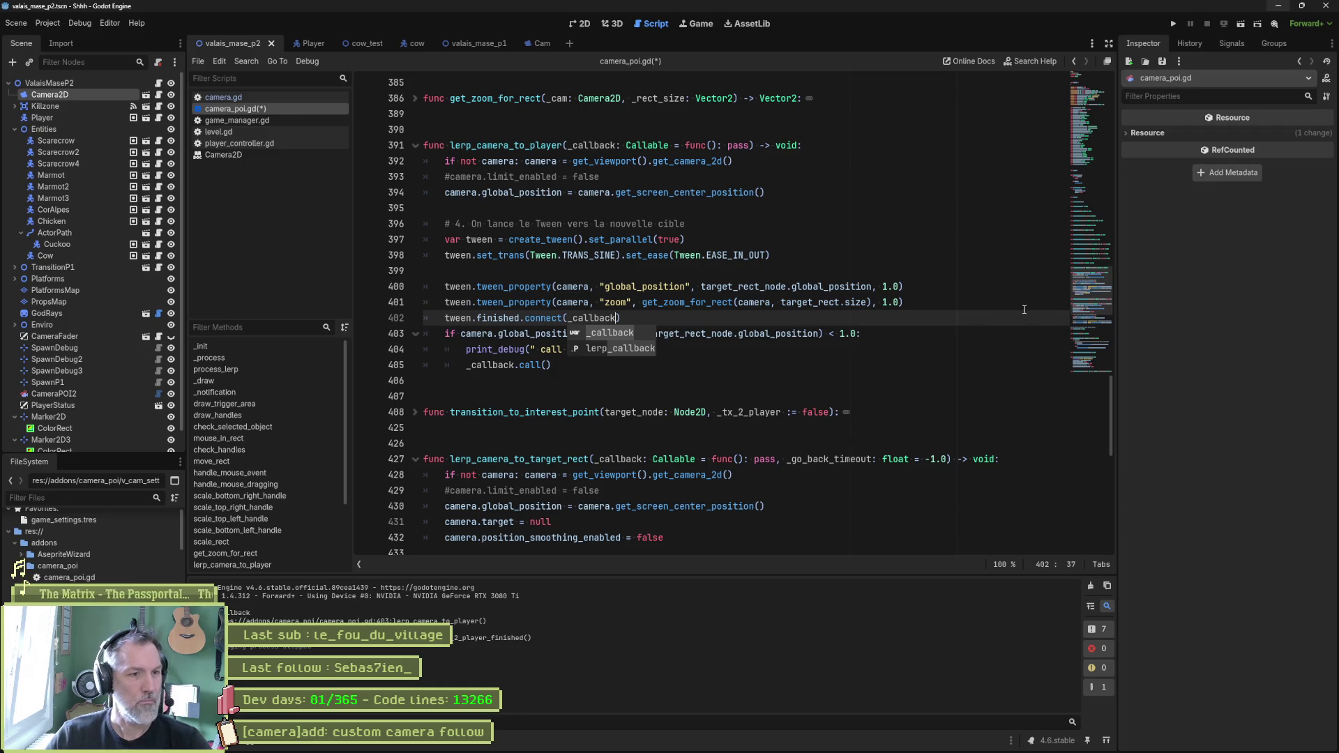
{"action": "key", "text": "End"}
Step: Delete the old distance-check if block and run the current scene
{"action": "key", "text": "shift+Down"}
{"action": "key", "text": "shift+Down"}
{"action": "key", "text": "shift+Down"}
{"action": "key", "text": "Delete"}
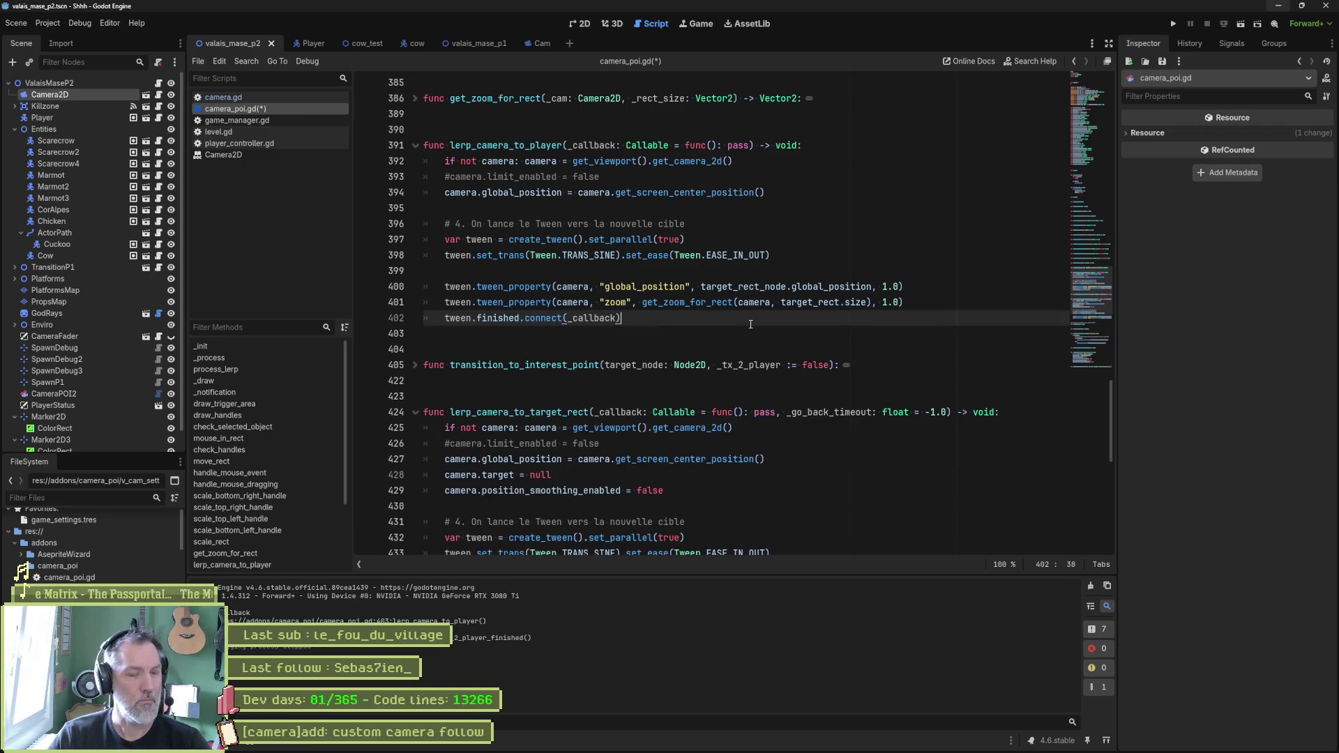
{"action": "key", "text": "F6"}
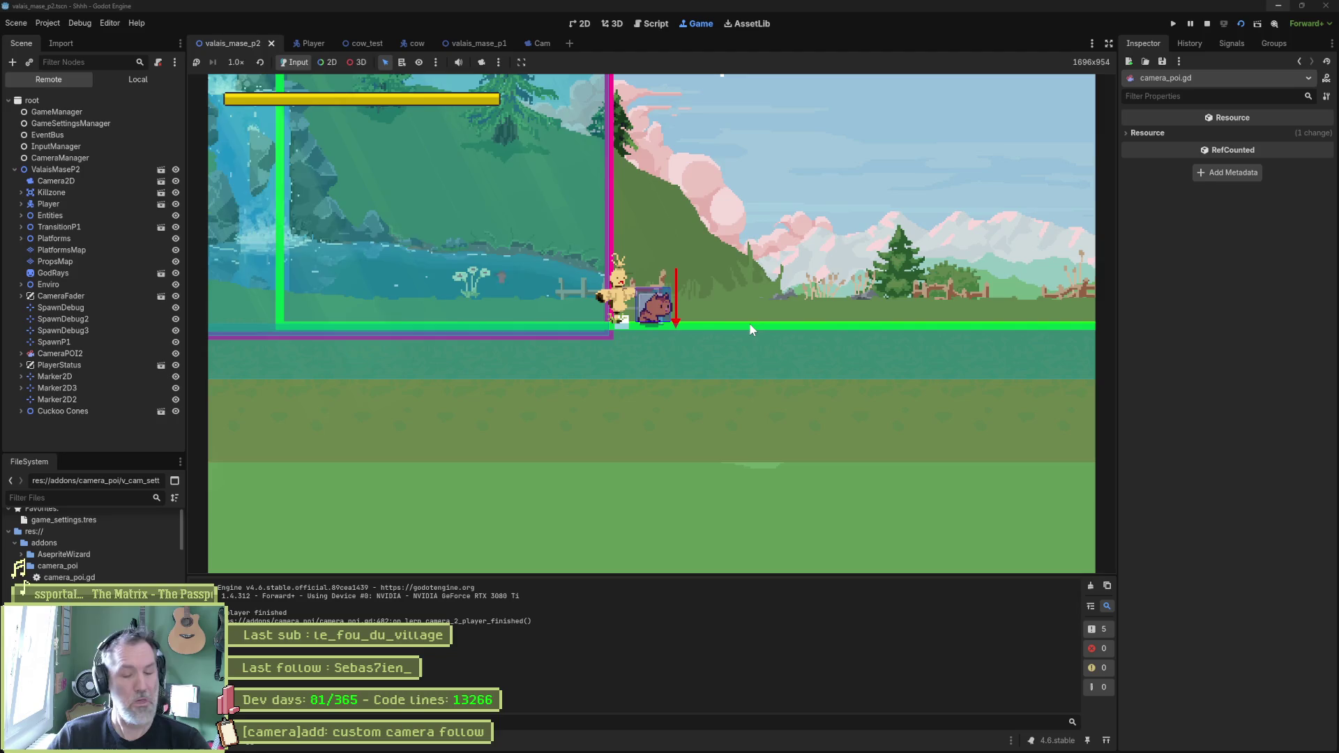
Step: Stop the game and scroll through camera_poi.gd, folding on_body_entered
{"action": "key", "text": "F8"}
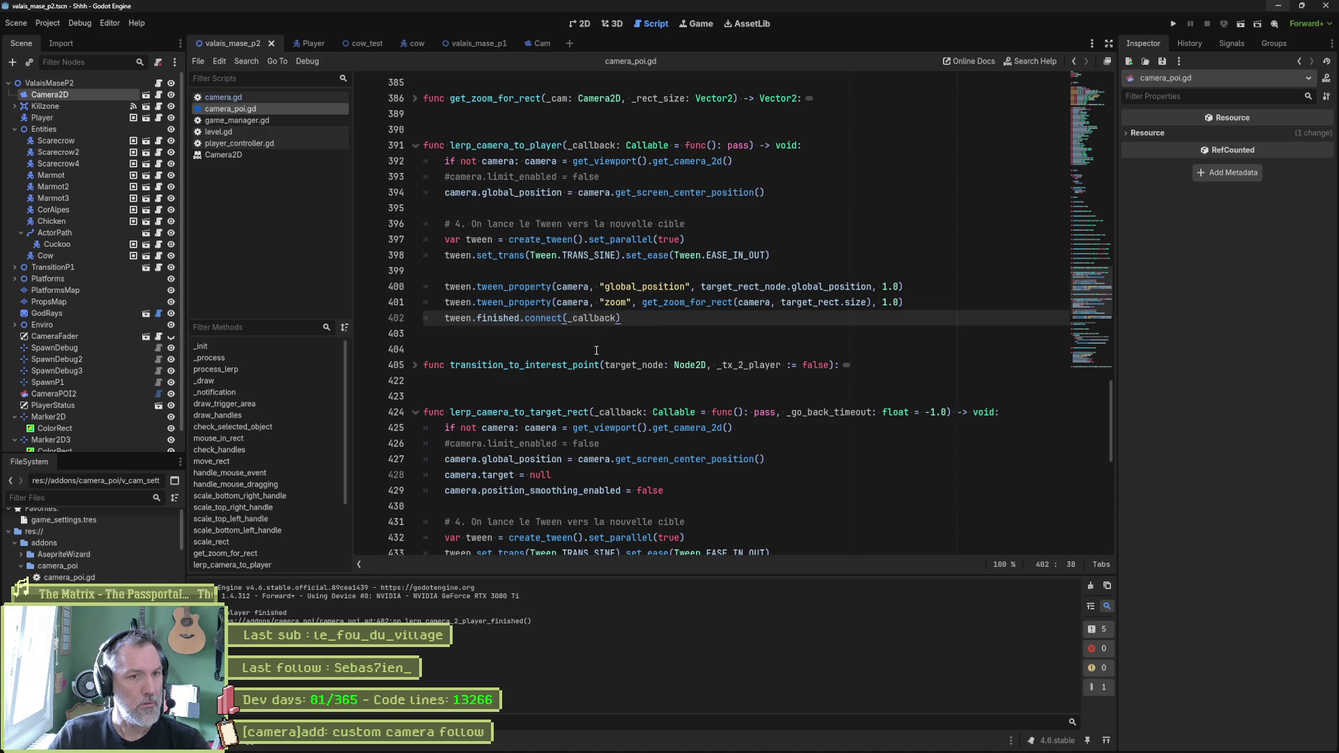
{"action": "left_click", "coordinate": [921, 302], "text": "shift"}
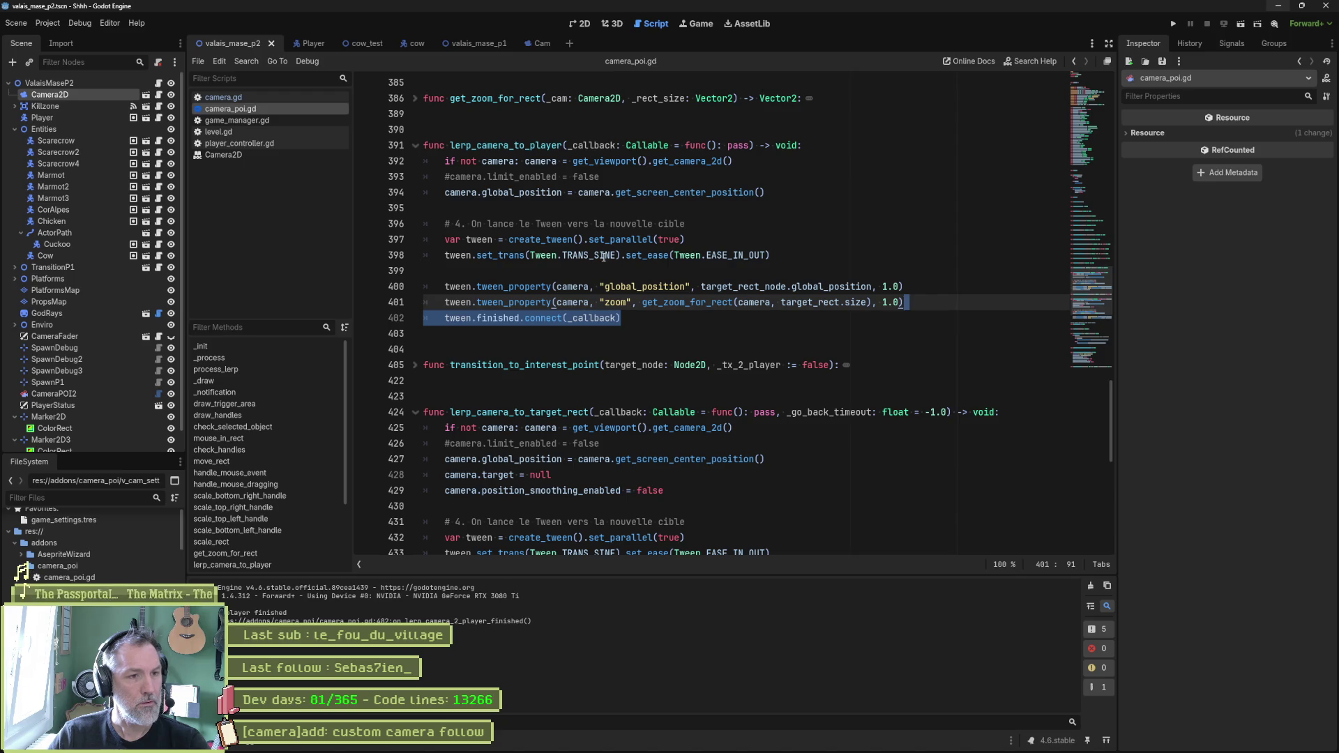
{"action": "scroll", "coordinate": [619, 251], "scroll_direction": "down", "scroll_amount": 2}
{"action": "scroll", "coordinate": [597, 261], "scroll_direction": "down", "scroll_amount": 2}
{"action": "scroll", "coordinate": [597, 260], "scroll_direction": "down", "scroll_amount": 1}
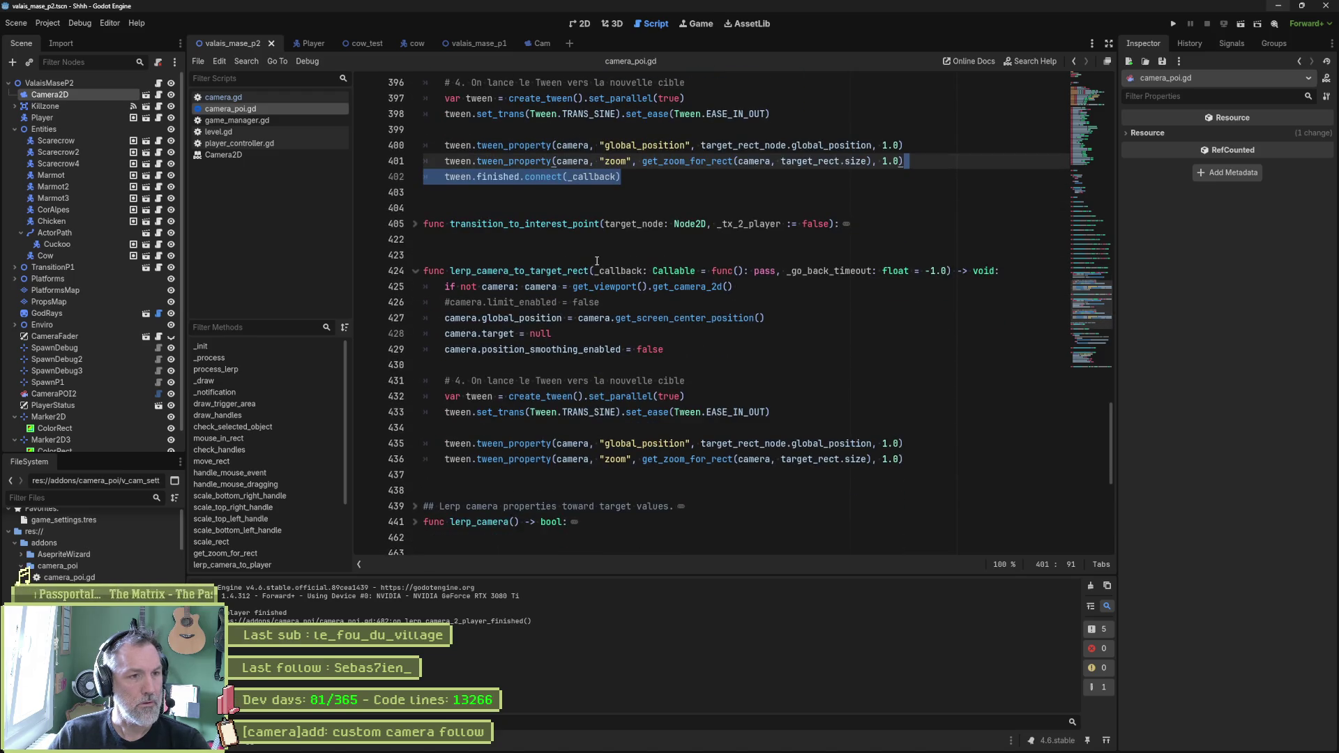
{"action": "scroll", "coordinate": [597, 262], "scroll_direction": "down", "scroll_amount": 5}
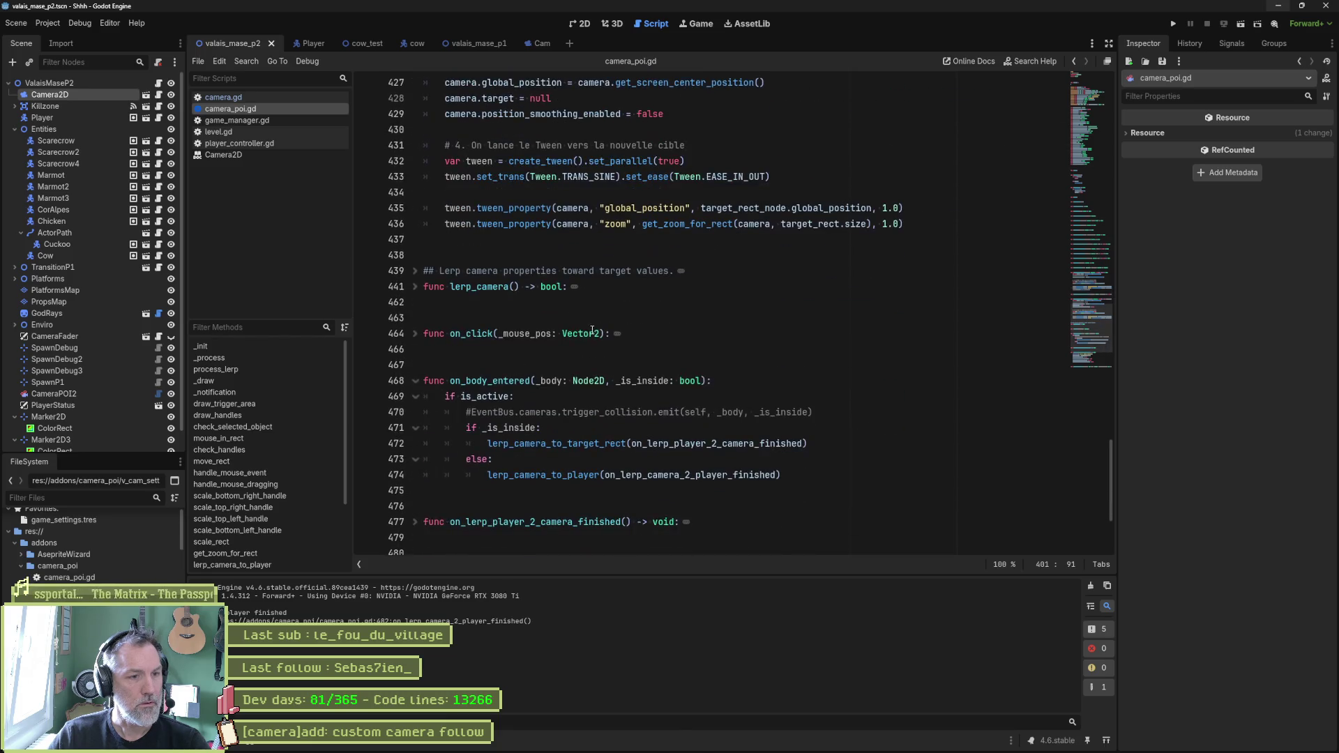
{"action": "left_click", "coordinate": [415, 381]}
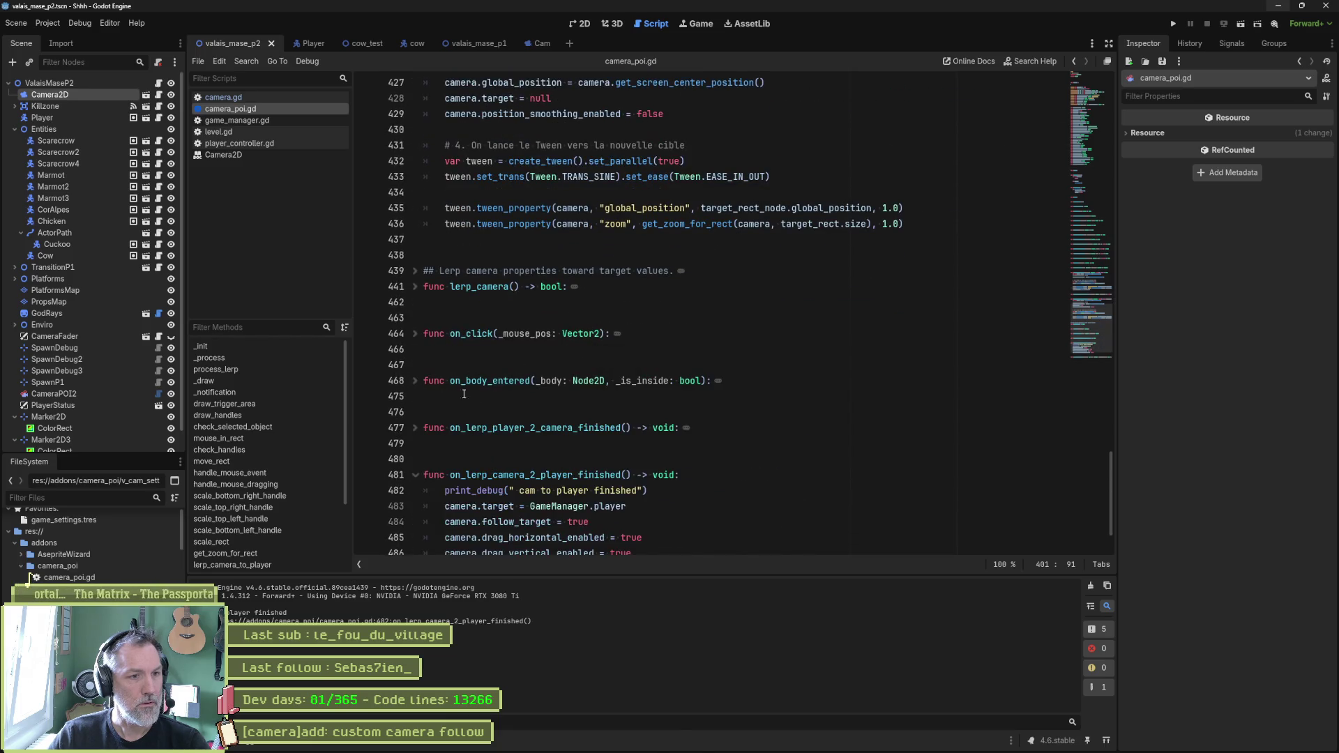
{"action": "scroll", "coordinate": [638, 476], "scroll_direction": "down", "scroll_amount": 2}
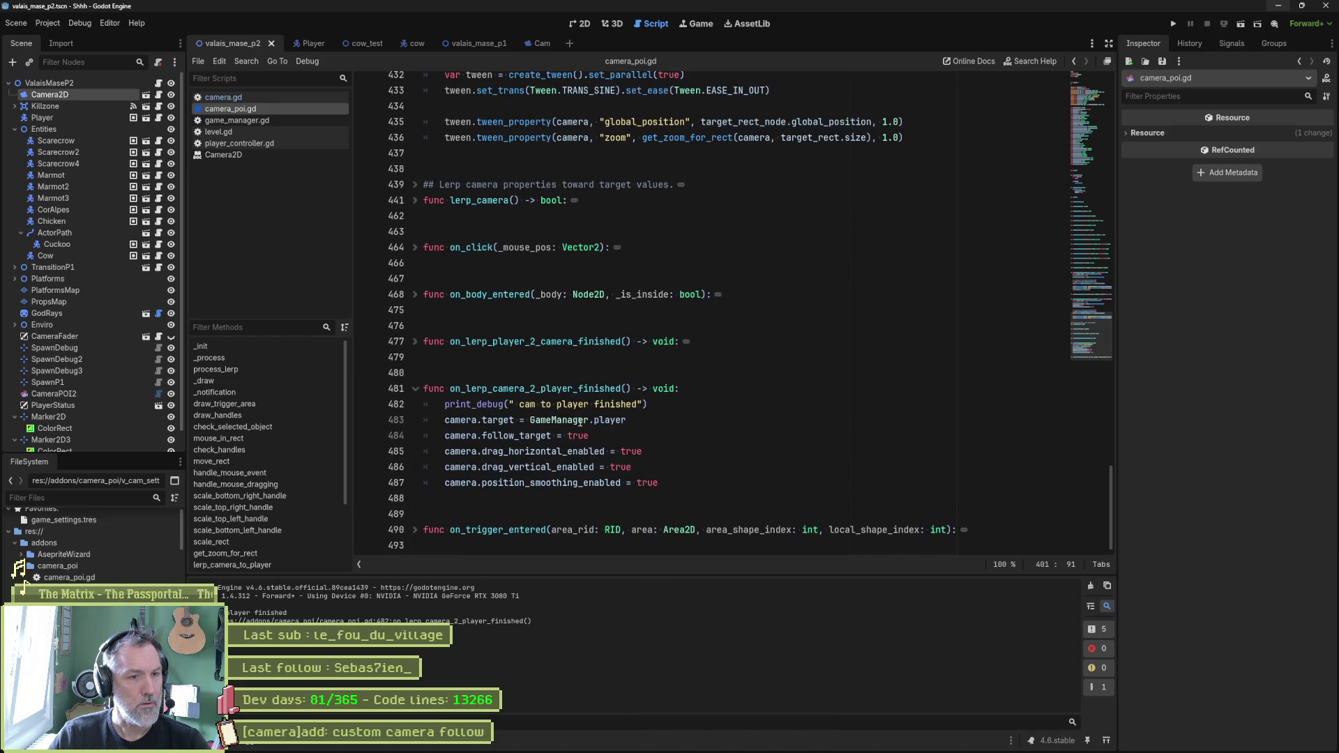
Step: Review the follow-restoring lines in on_lerp_camera_2_player_finished and the tween.finished.connect line
{"action": "left_click_drag", "start_coordinate": [493, 419], "coordinate": [494, 490]}
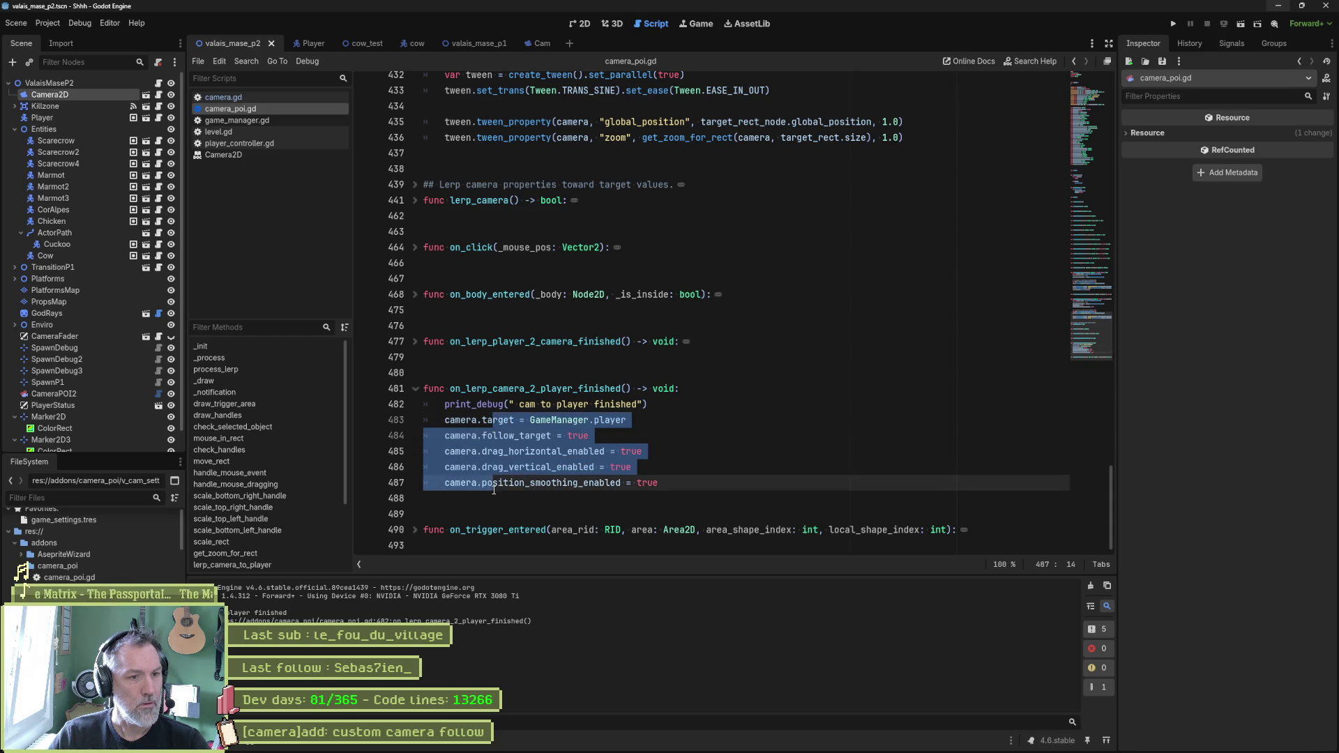
{"action": "scroll", "coordinate": [659, 383], "scroll_direction": "up", "scroll_amount": 4}
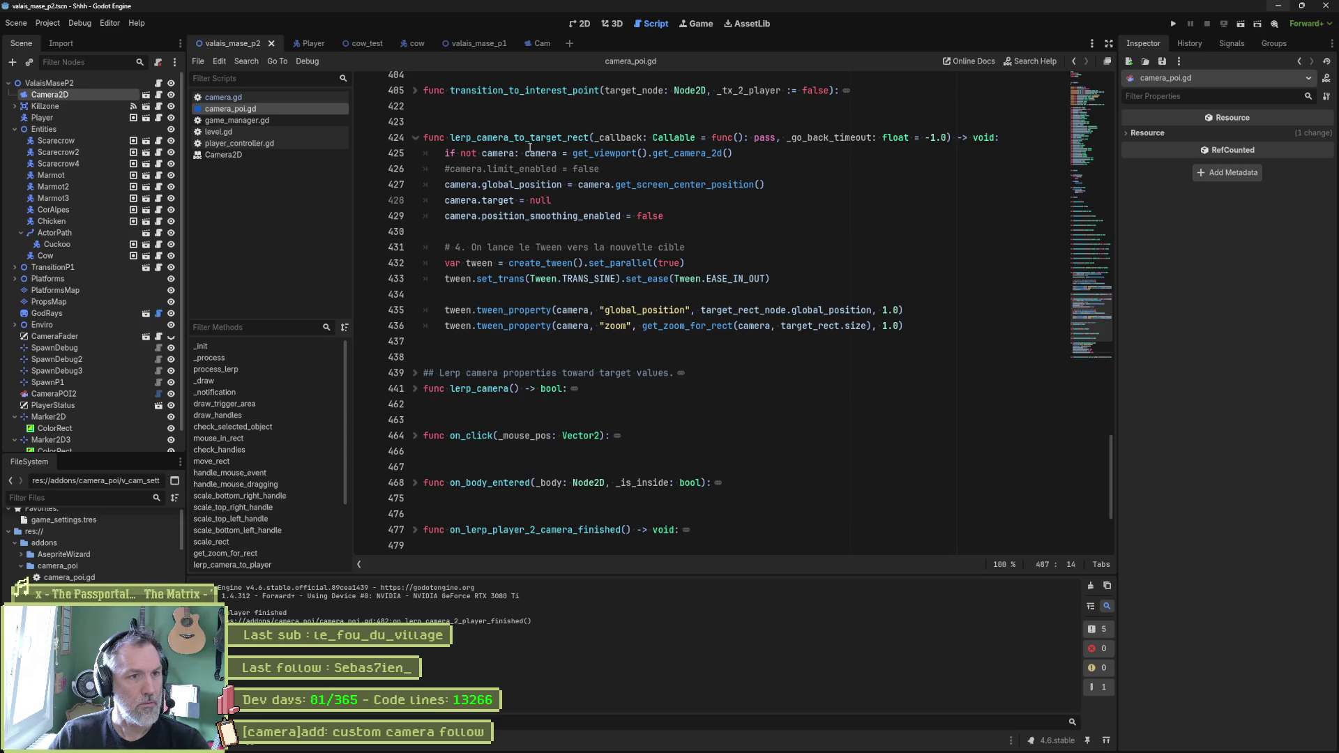
{"action": "left_click", "coordinate": [415, 138]}
{"action": "scroll", "coordinate": [567, 275], "scroll_direction": "up", "scroll_amount": 5}
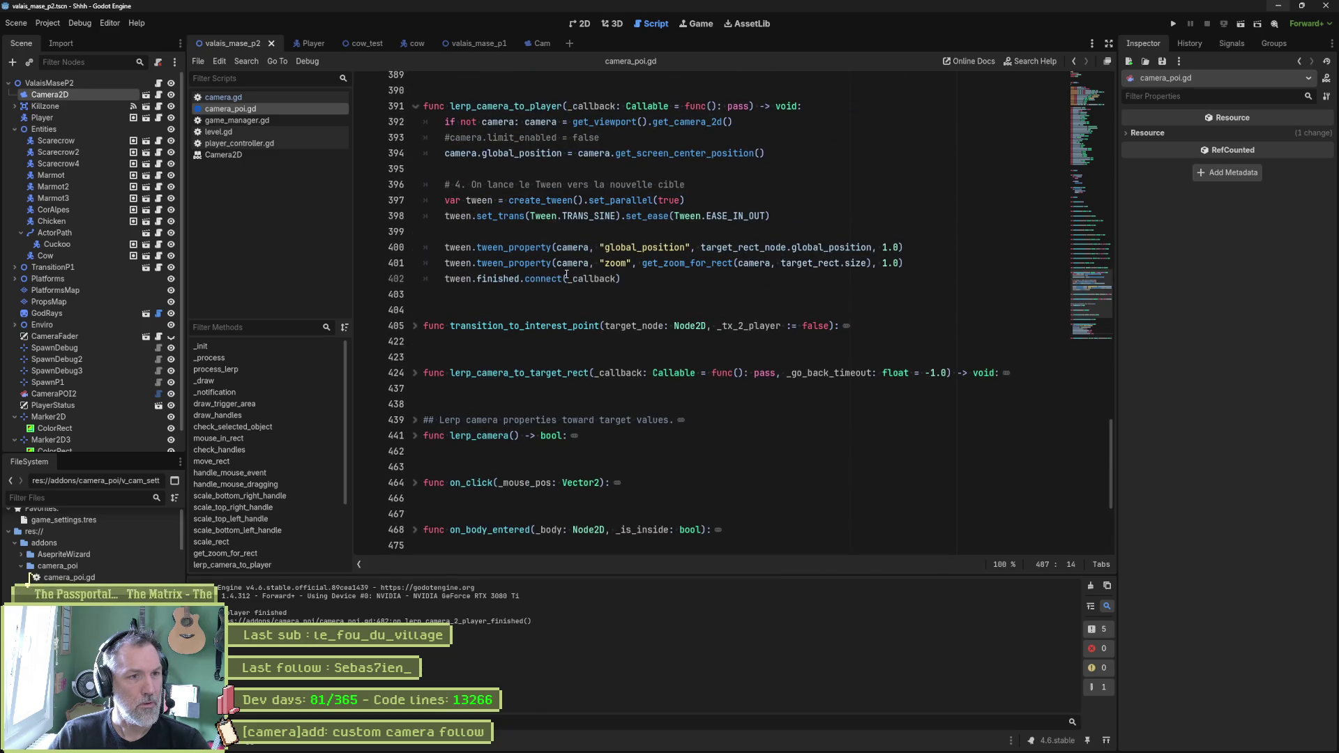
{"action": "left_click_drag", "start_coordinate": [445, 279], "coordinate": [599, 281]}
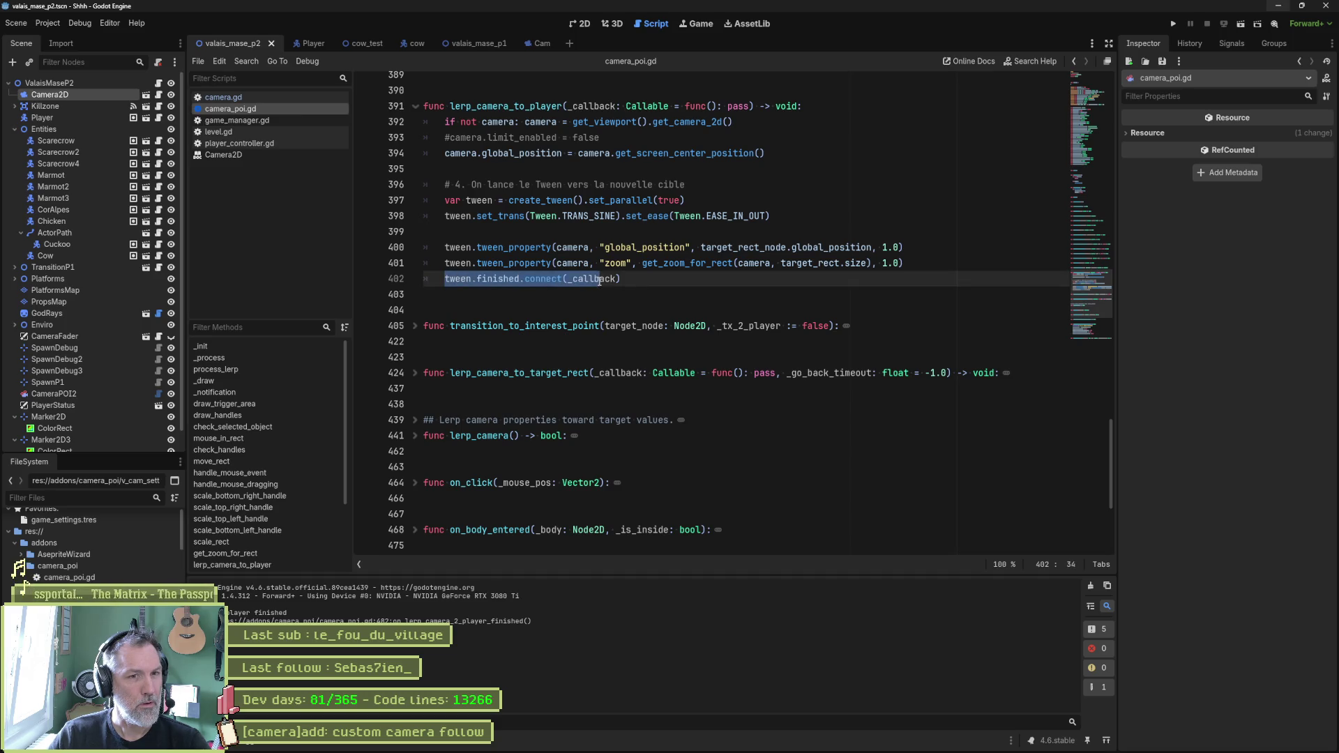
{"action": "double_click", "coordinate": [735, 247]}
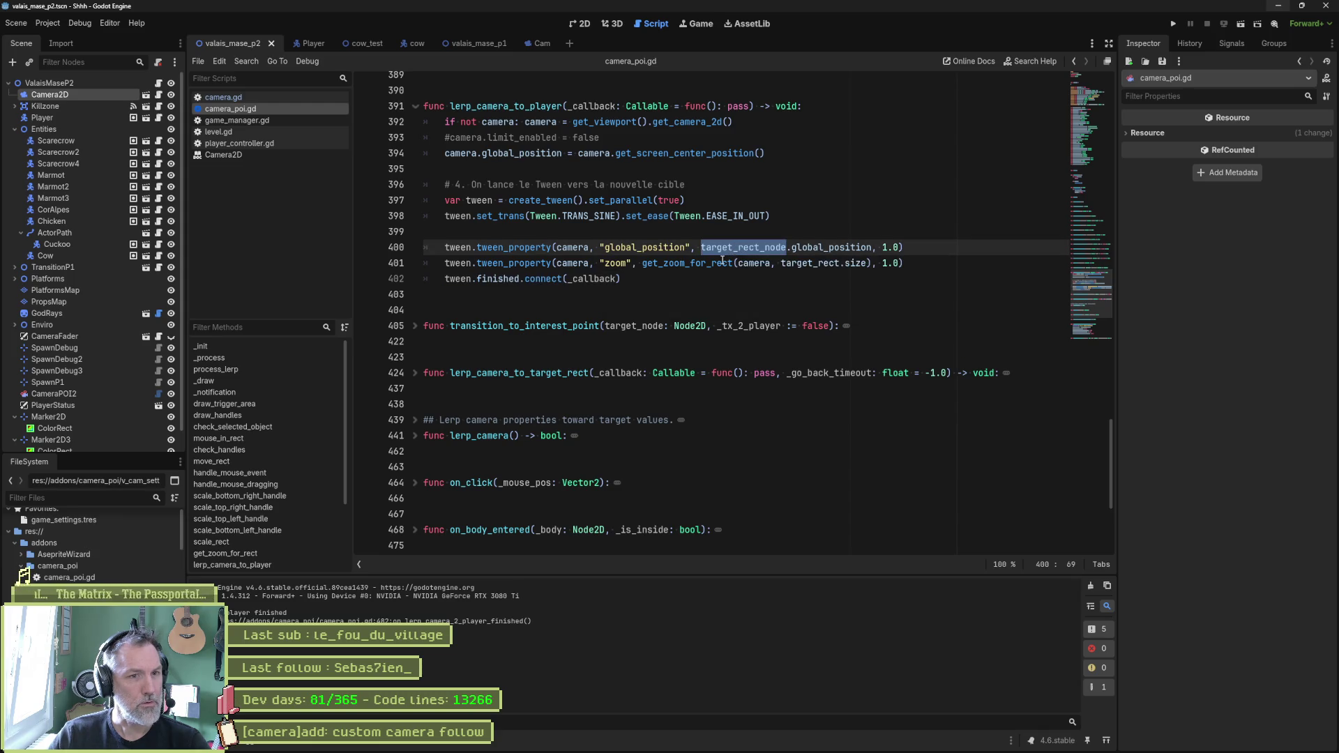